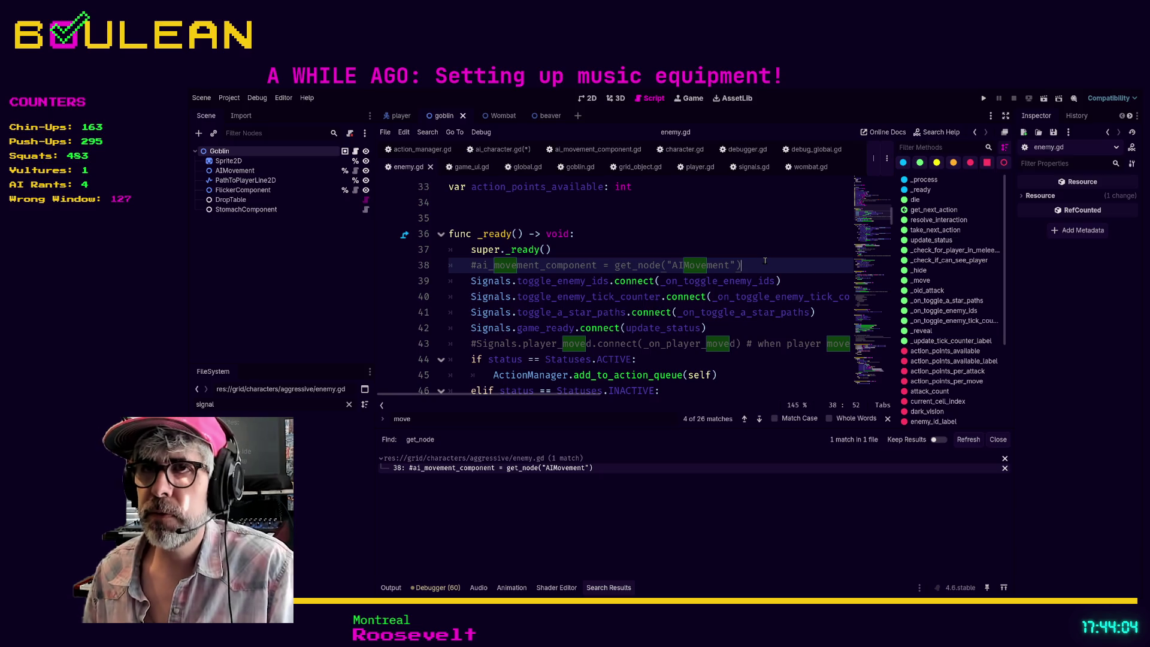
# - Paste the get_node("AIMovement") assignment into line 9 of ai_character.gd's _ready, removing the stray 'if'
pyautogui.hotkey('shift', 'Right')
pyautogui.hotkey('ctrl', 'c')
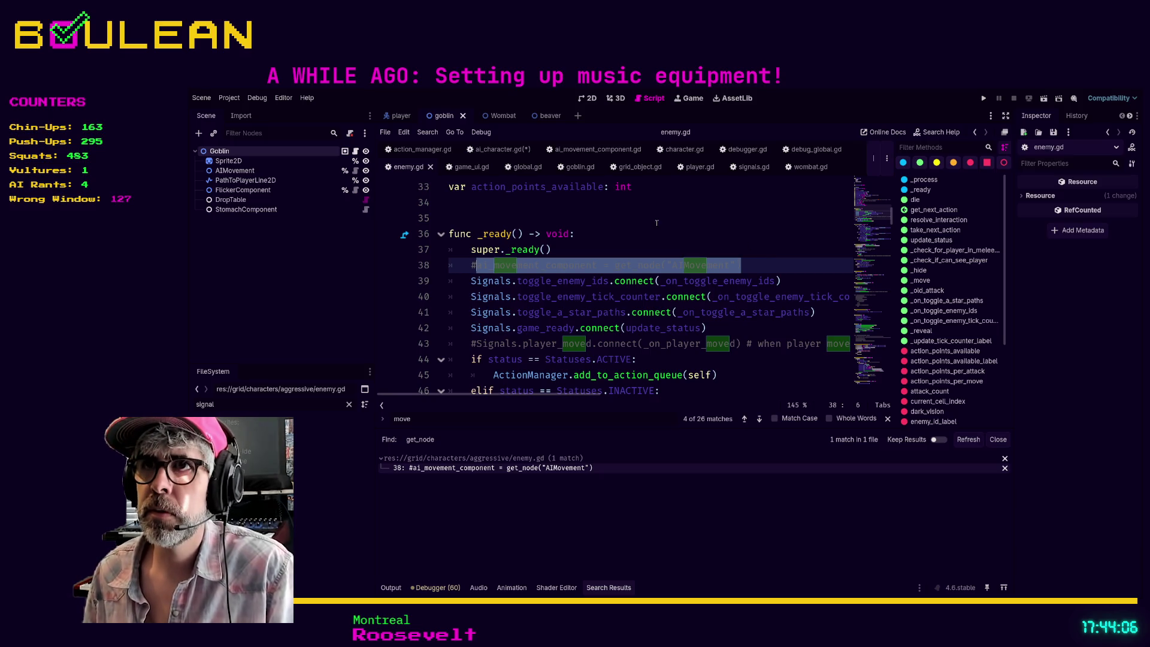
pyautogui.click(502, 149)
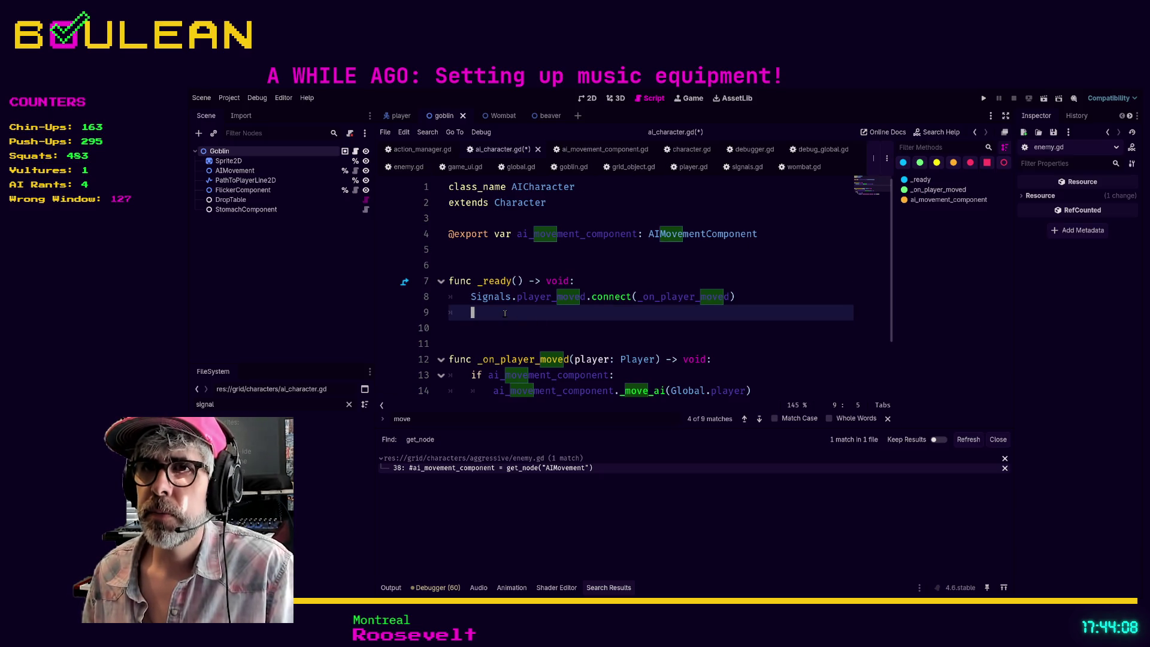
pyautogui.write('if')
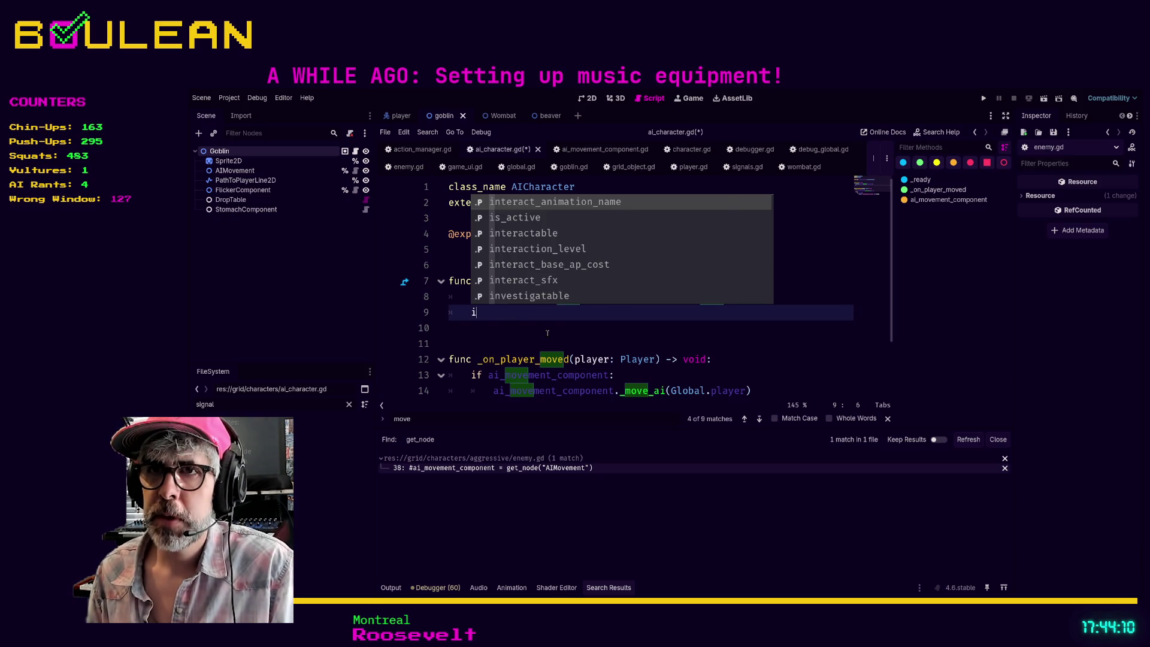
pyautogui.hotkey('ctrl', 'v')
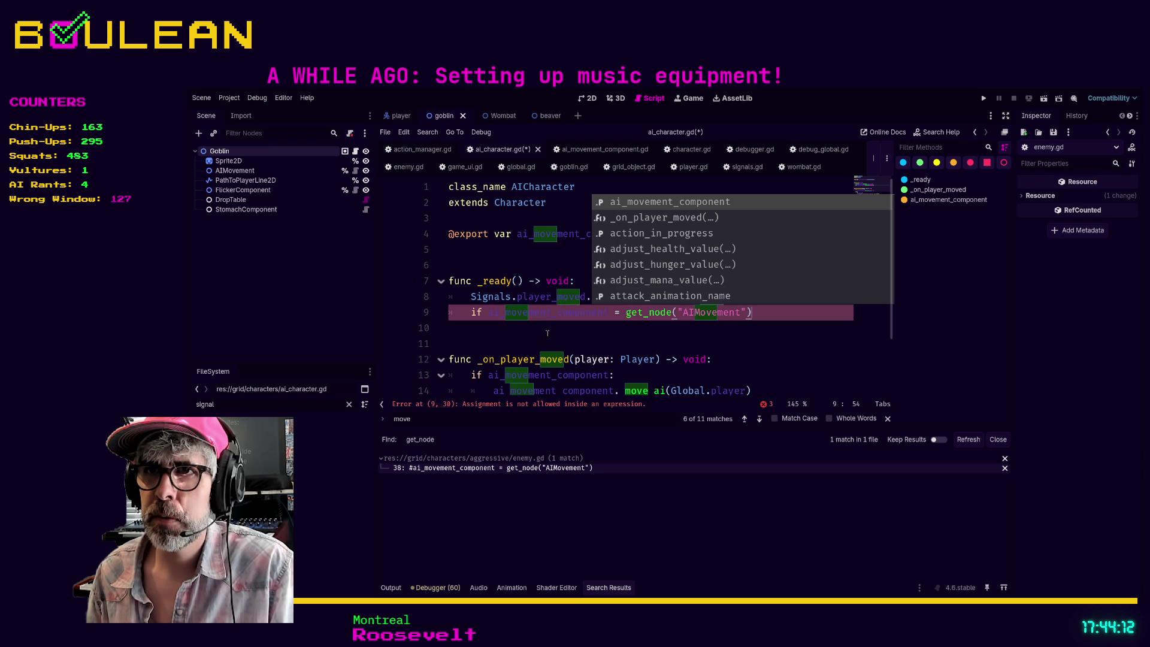
pyautogui.press('Left')
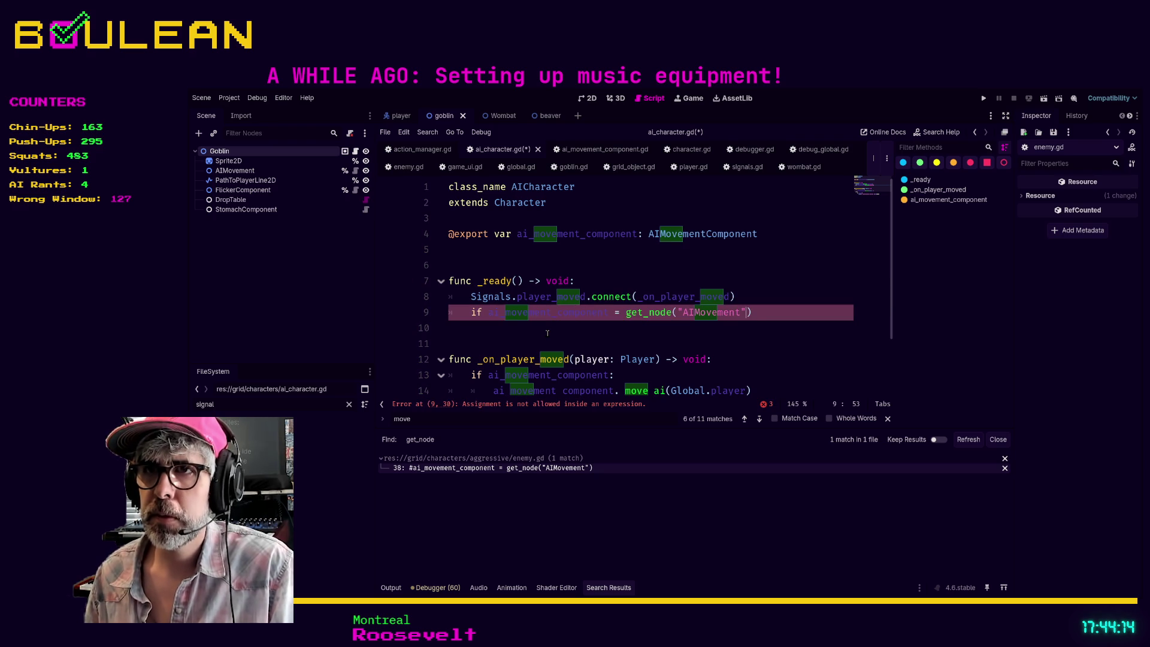
pyautogui.press('BackSpace')
pyautogui.press('BackSpace')
pyautogui.press('BackSpace')
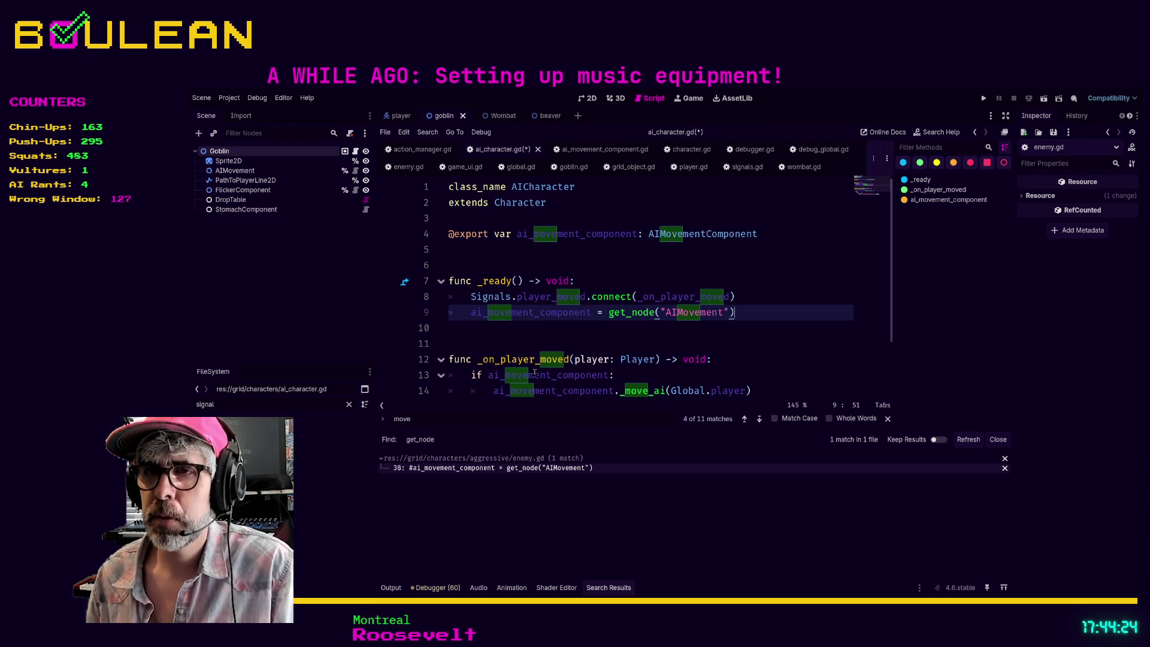
pyautogui.scroll(-1, 602, 327)
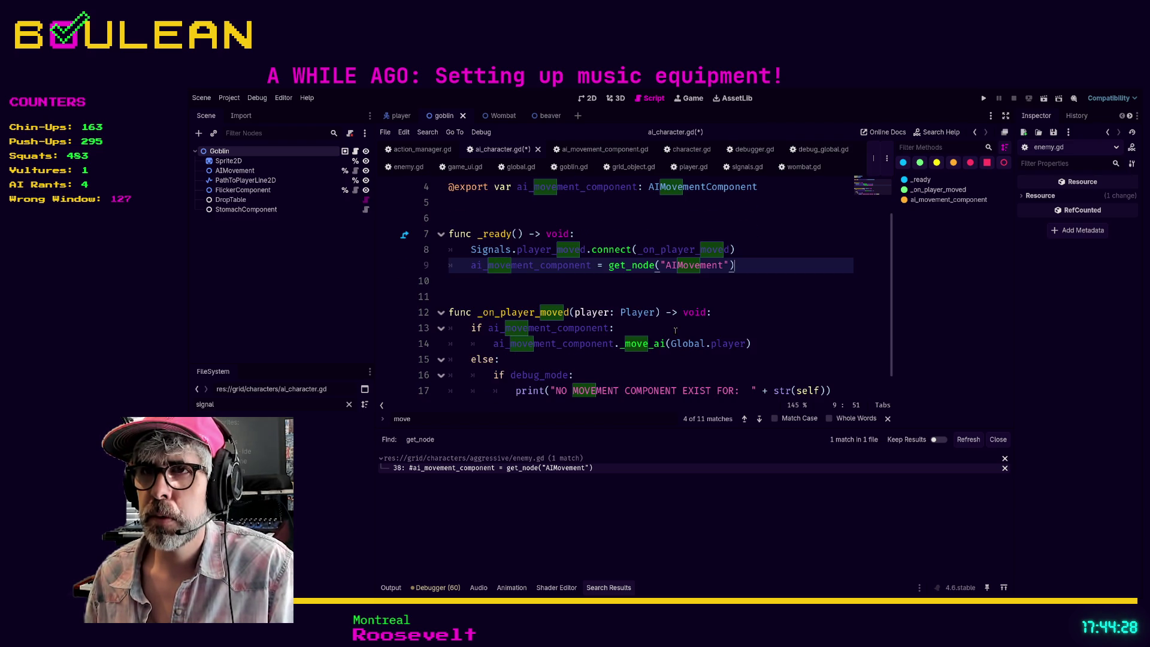
pyautogui.click(609, 329)
# - Complete line 13 as 'if ai_movement_component != null:' and look up get_node's documentation
pyautogui.write('!')
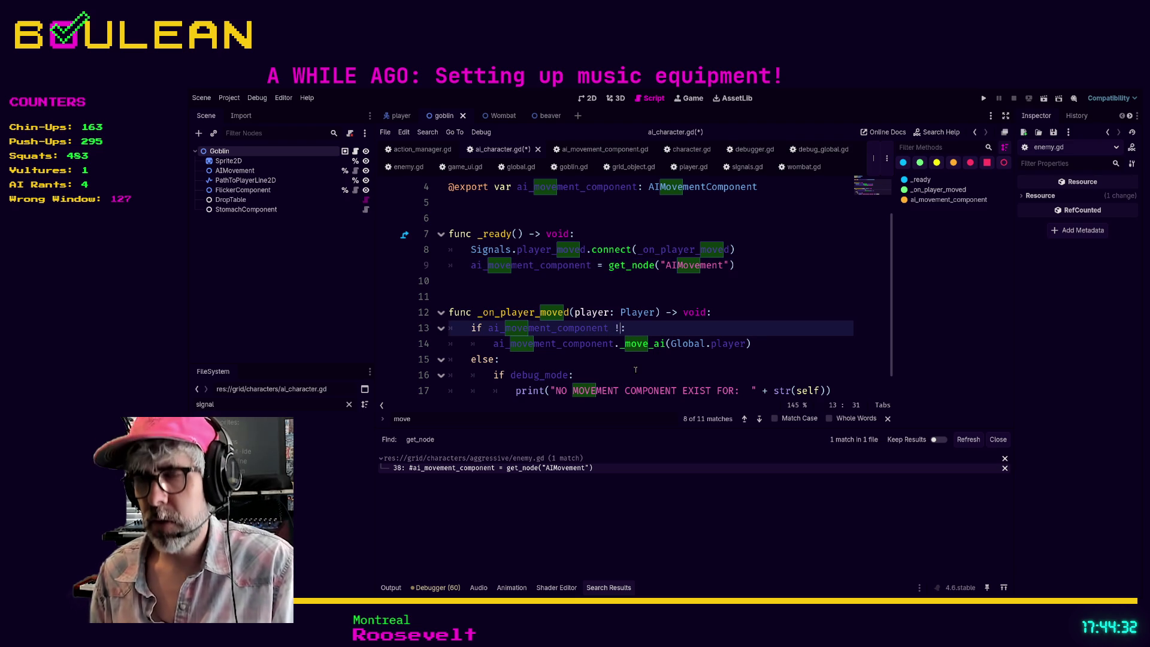
pyautogui.write('= null')
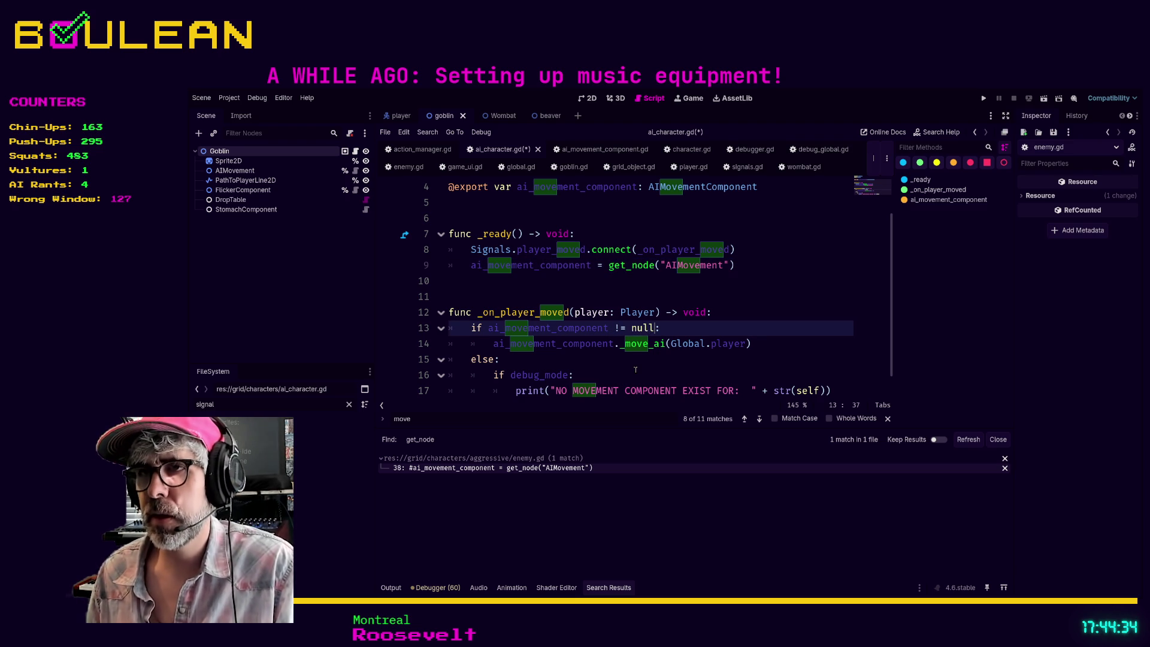
pyautogui.click(695, 357)
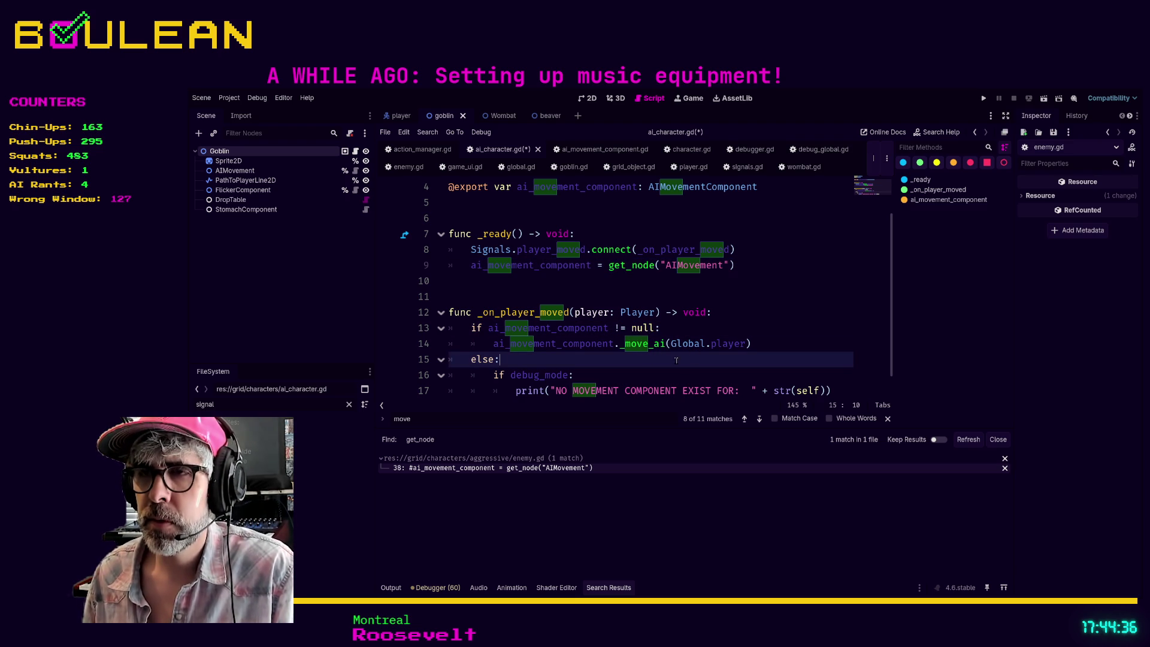
pyautogui.click(695, 369)
pyautogui.click(694, 363)
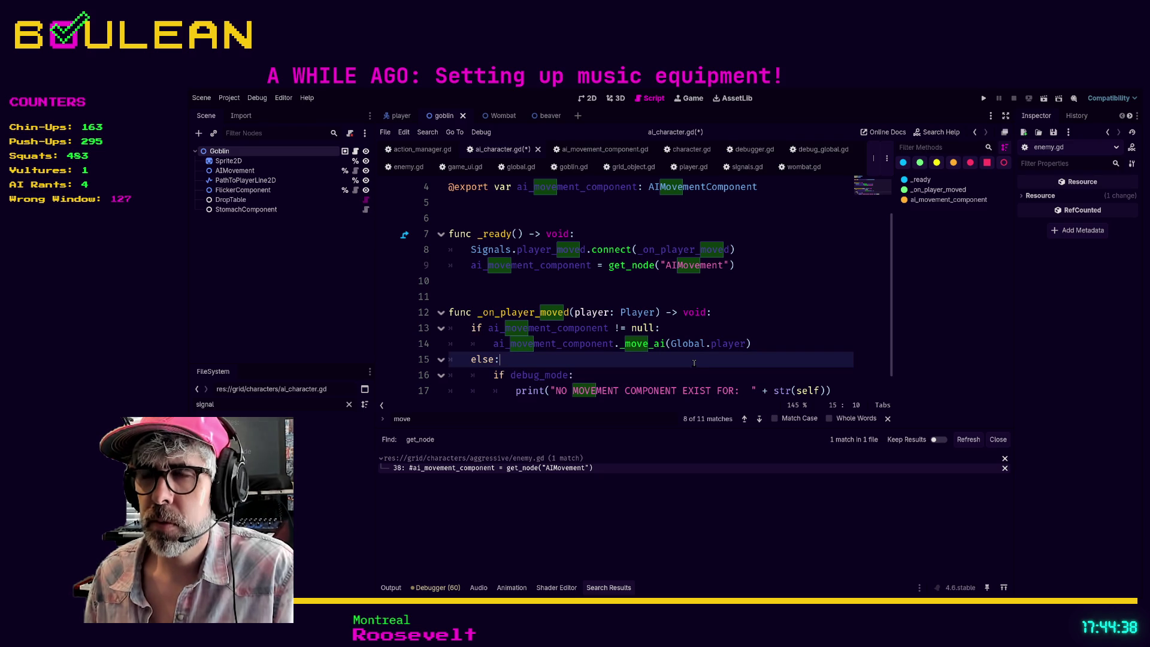
pyautogui.keyDown('ctrl'); pyautogui.click(635, 266); pyautogui.keyUp('ctrl')
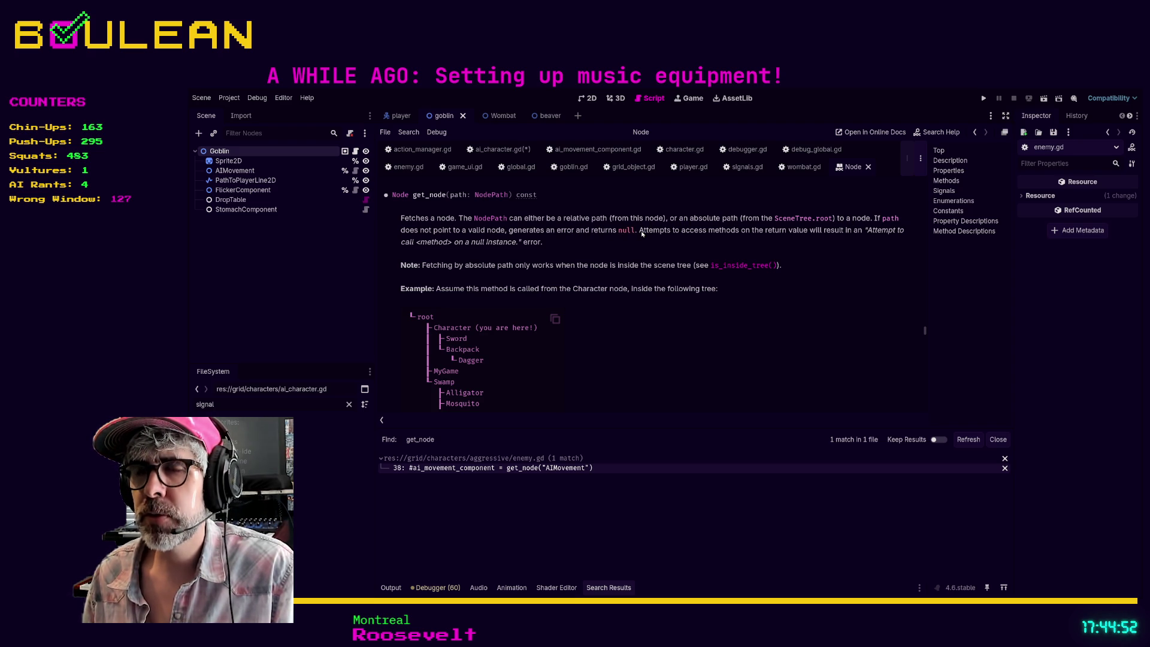
# - Back in ai_character.gd, review the _move_ai call on line 14 and save the script
pyautogui.click(502, 149)
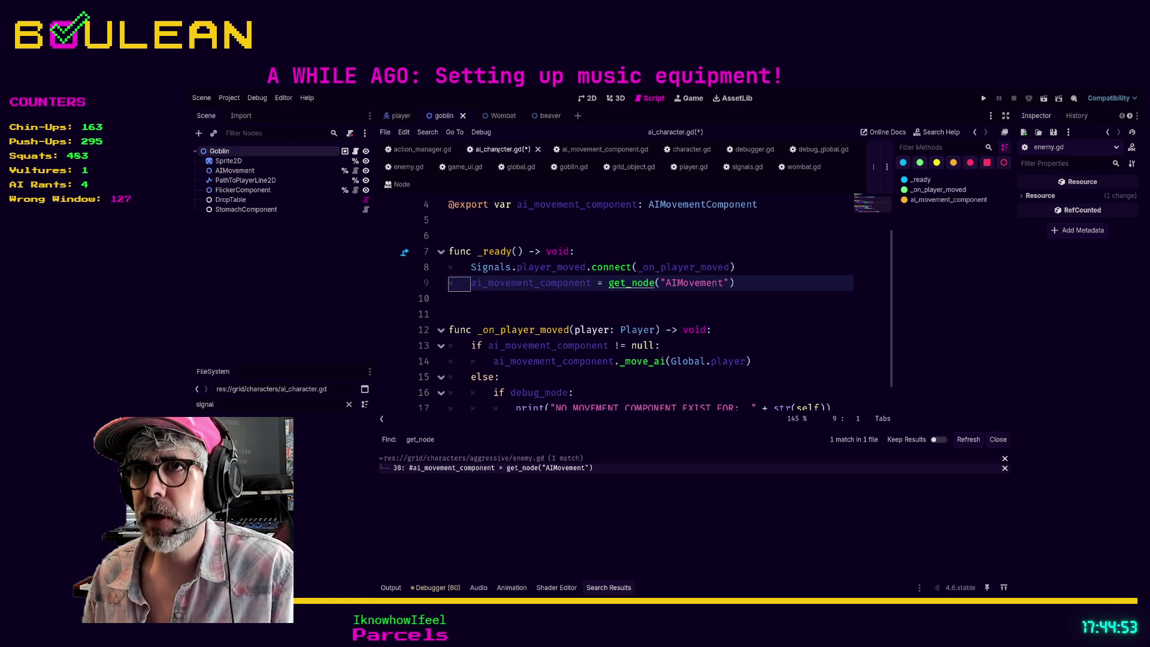
pyautogui.click(608, 315)
pyautogui.scroll(-1, 604, 353)
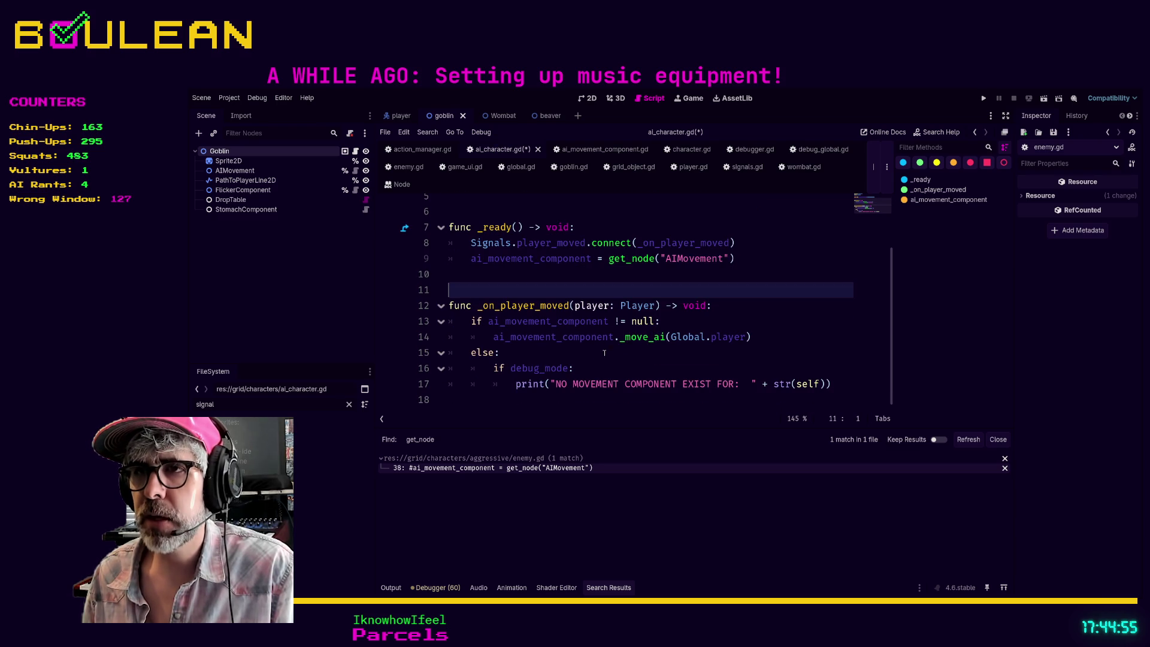
pyautogui.click(765, 340)
pyautogui.click(551, 346)
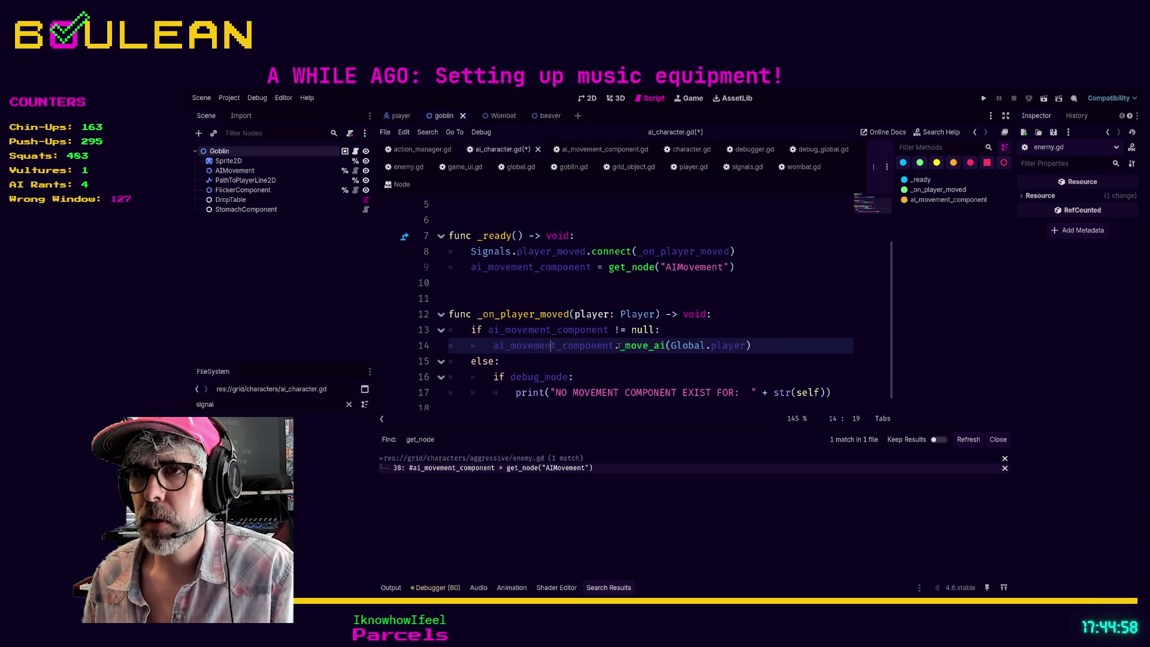
pyautogui.moveTo(474, 343); pyautogui.dragTo(754, 346)
pyautogui.click(757, 345)
pyautogui.click(764, 317)
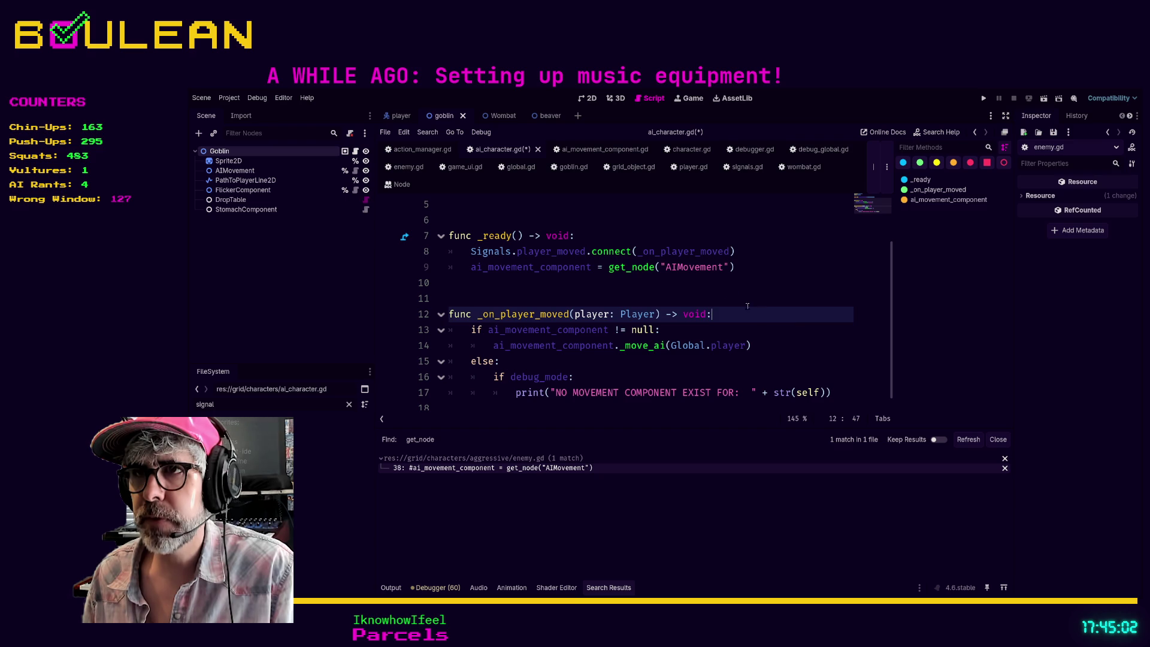
pyautogui.click(724, 297)
pyautogui.hotkey('ctrl', 's')
pyautogui.click(733, 267)
pyautogui.scroll(2, 732, 297)
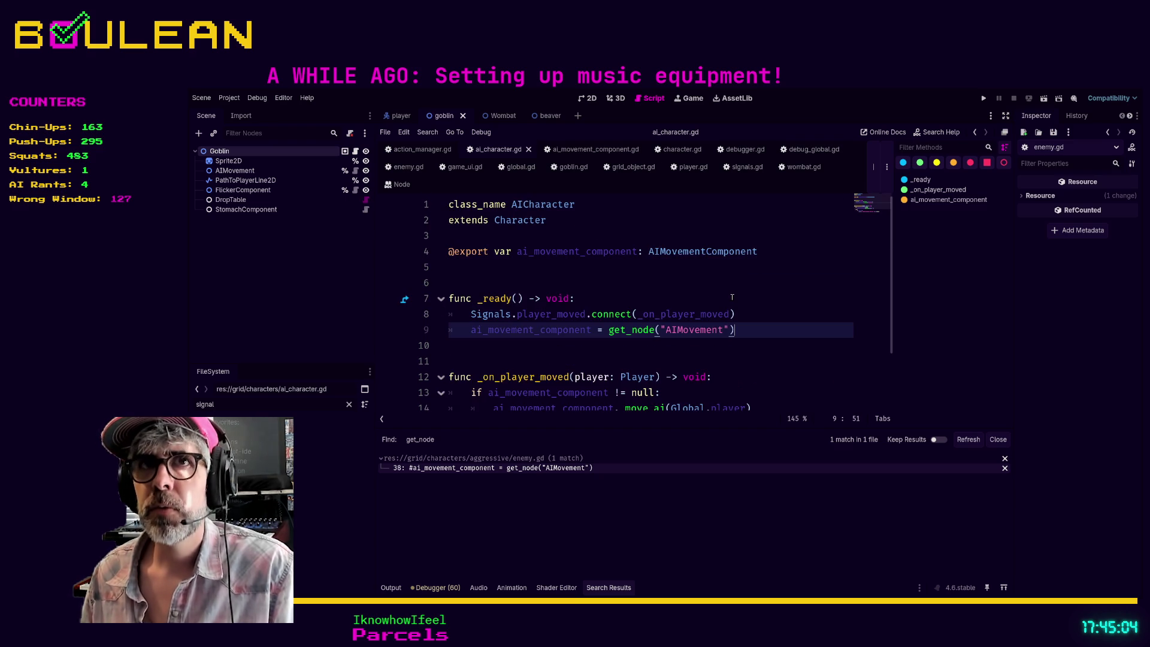
pyautogui.scroll(-1, 732, 297)
pyautogui.scroll(1, 732, 297)
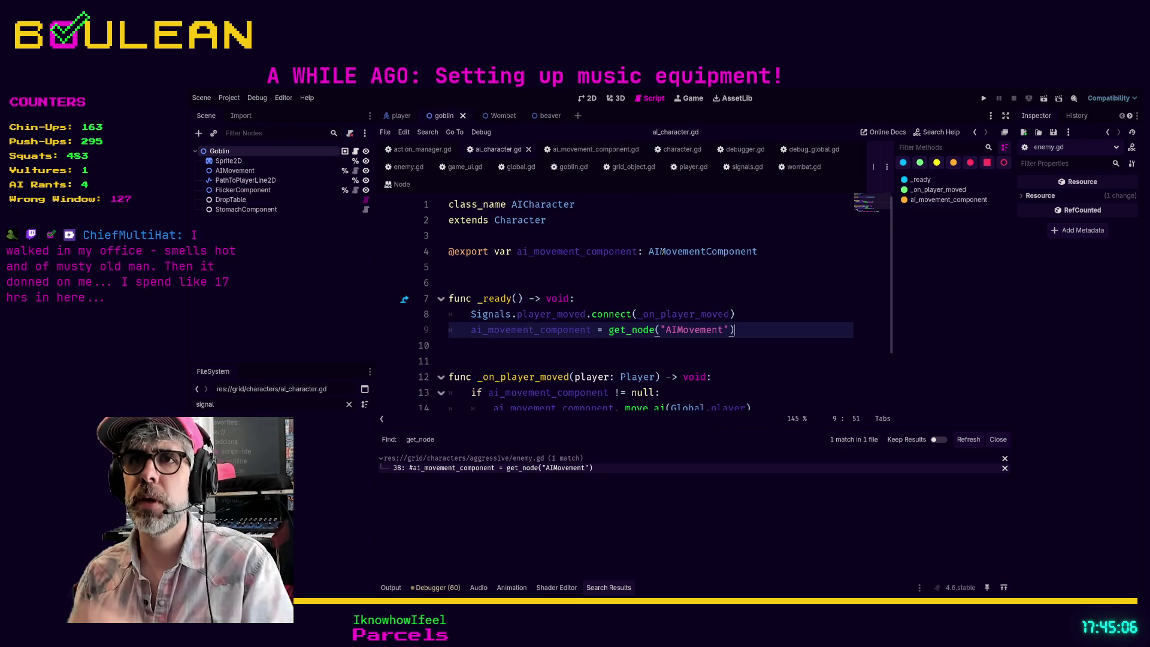
pyautogui.click(496, 250)
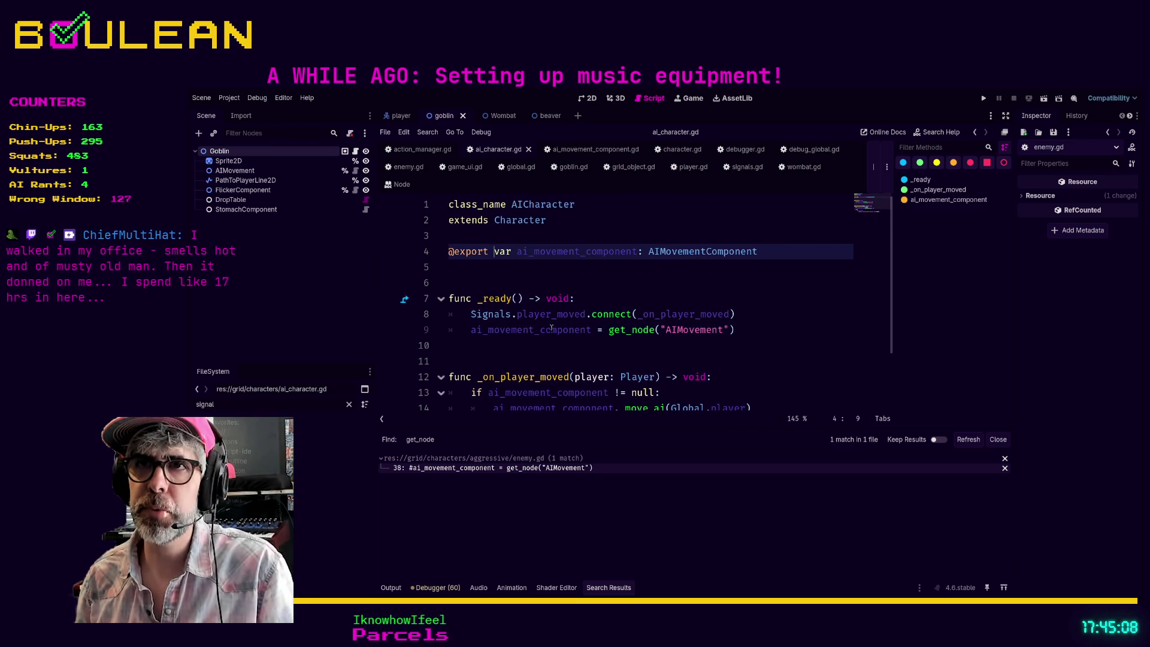
pyautogui.hotkey('shift', 'Home')
pyautogui.press('Delete')
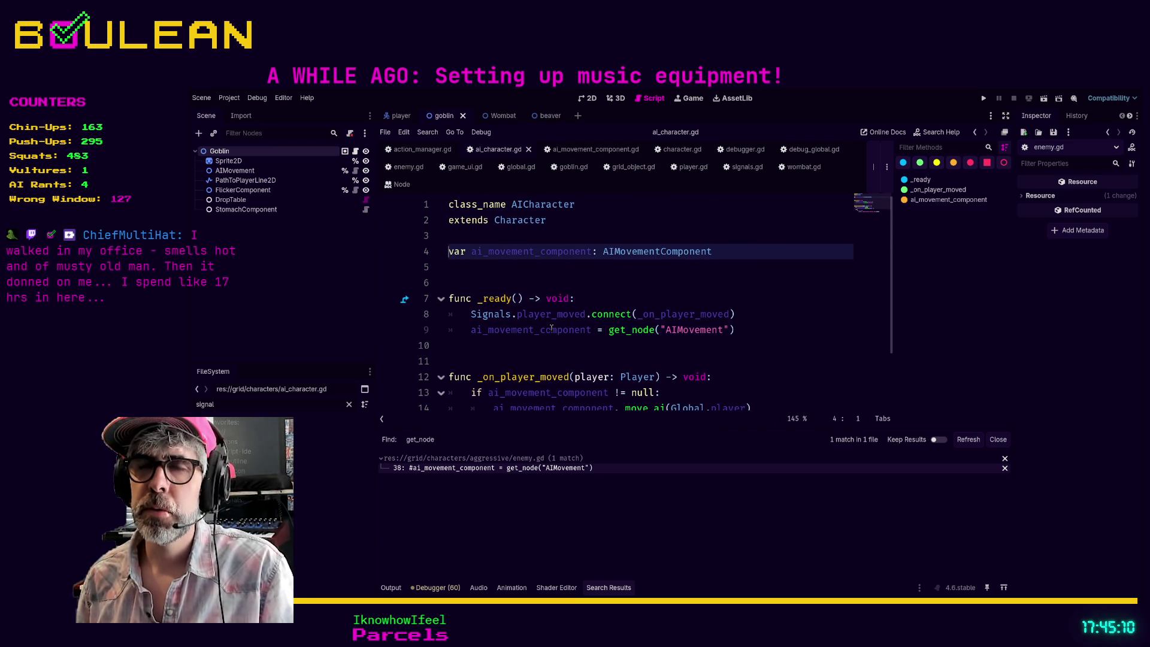
pyautogui.press('Down')
pyautogui.press('Down')
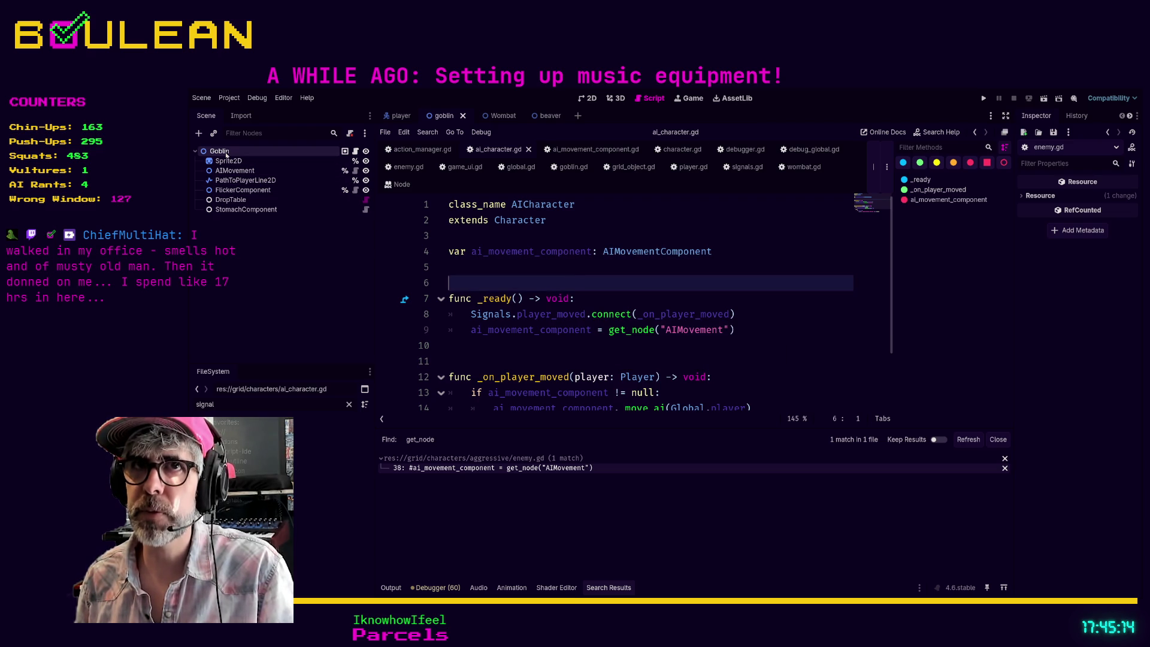
# - Inspect the AIMovement node's properties in the Inspector
pyautogui.click(224, 171)
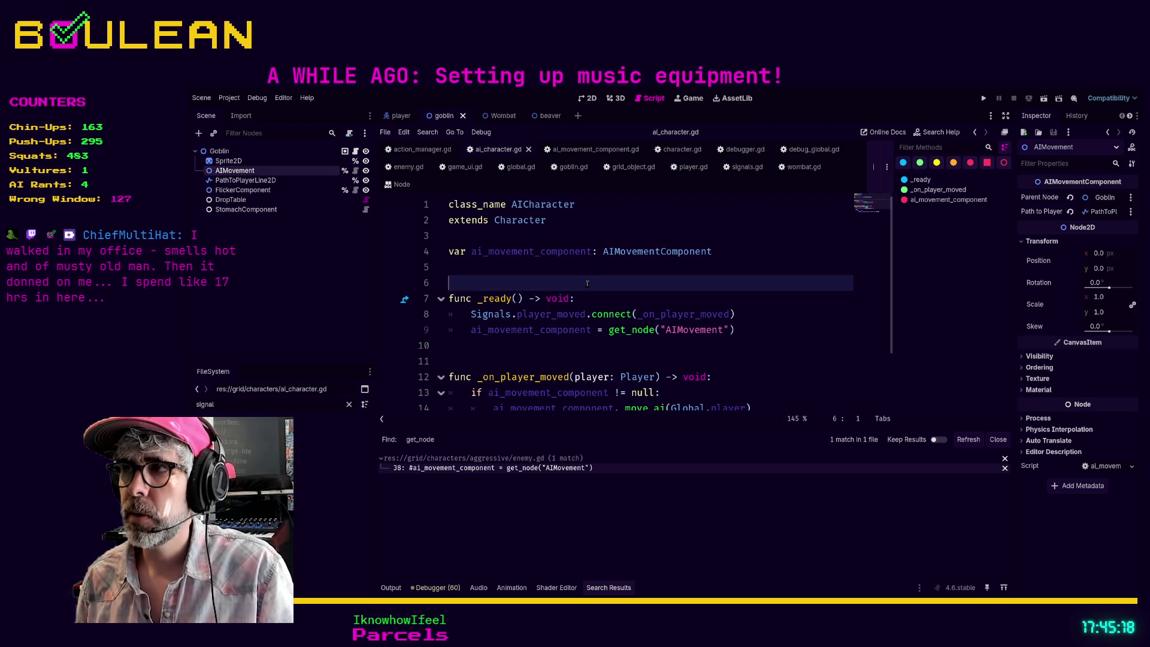
pyautogui.scroll(-1, 587, 283)
pyautogui.scroll(-1, 588, 283)
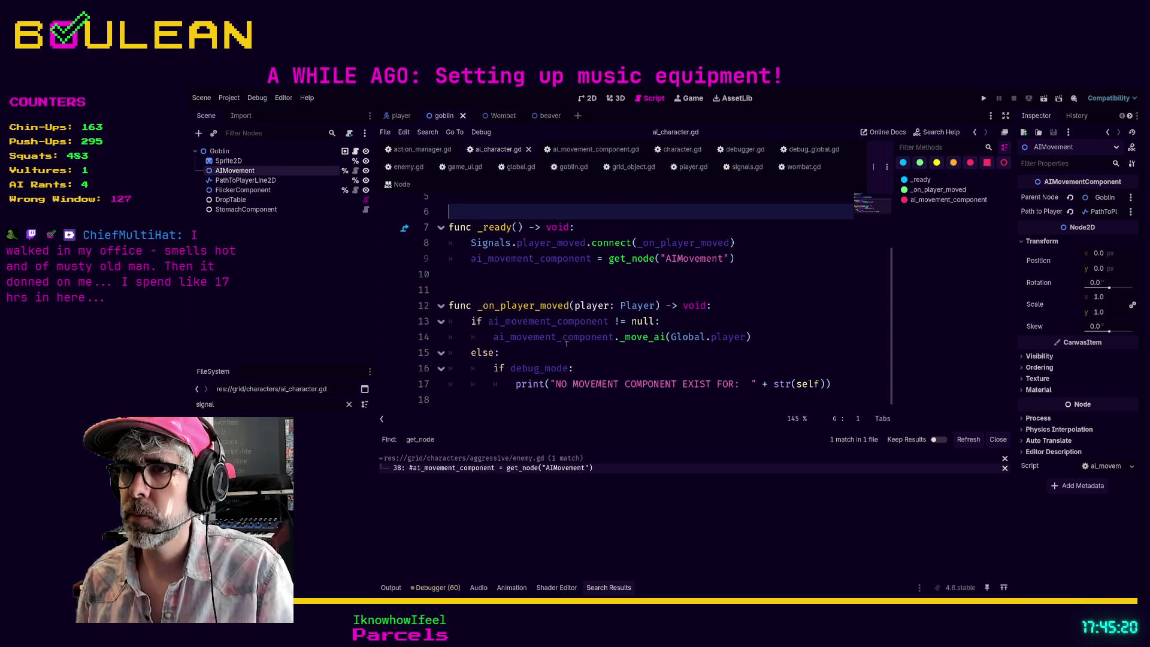
# - Run the project with F5 to test the AI movement changes
pyautogui.click(595, 363)
pyautogui.hotkey('shift', 'Up')
pyautogui.click(585, 357)
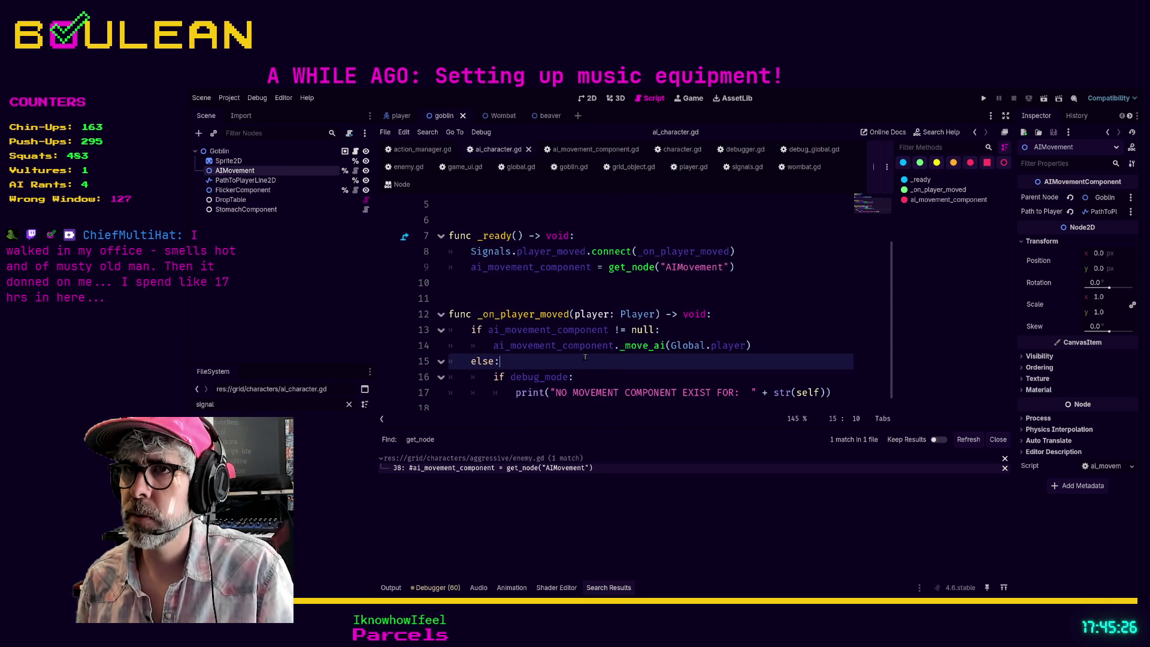
pyautogui.click(565, 304)
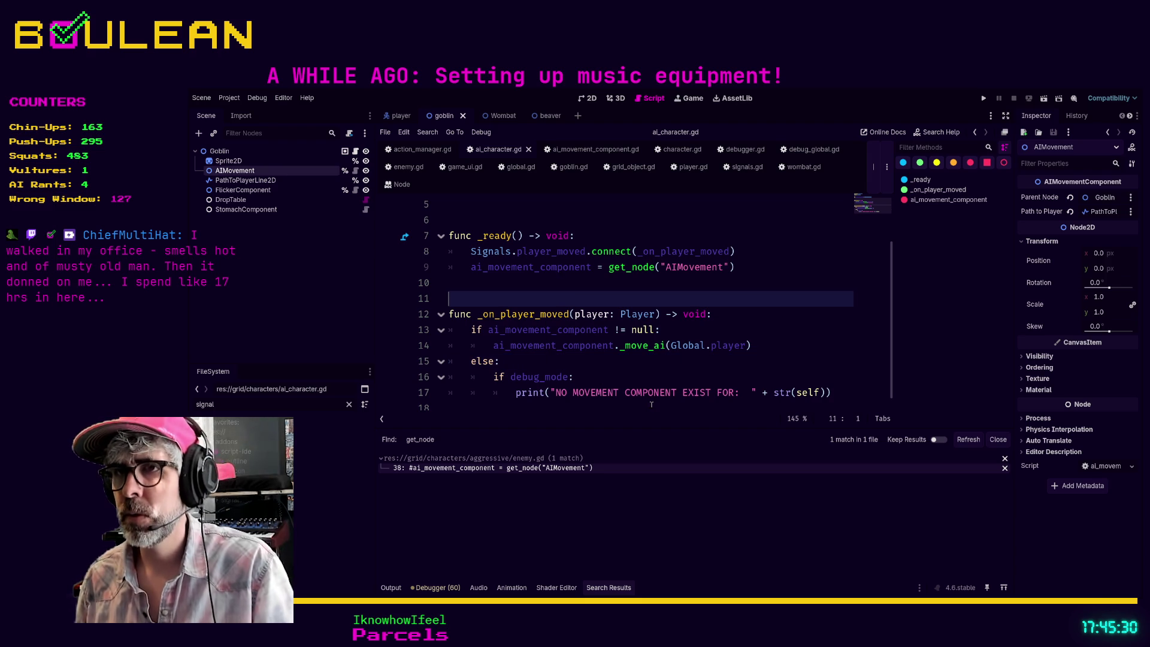
pyautogui.press('F5')
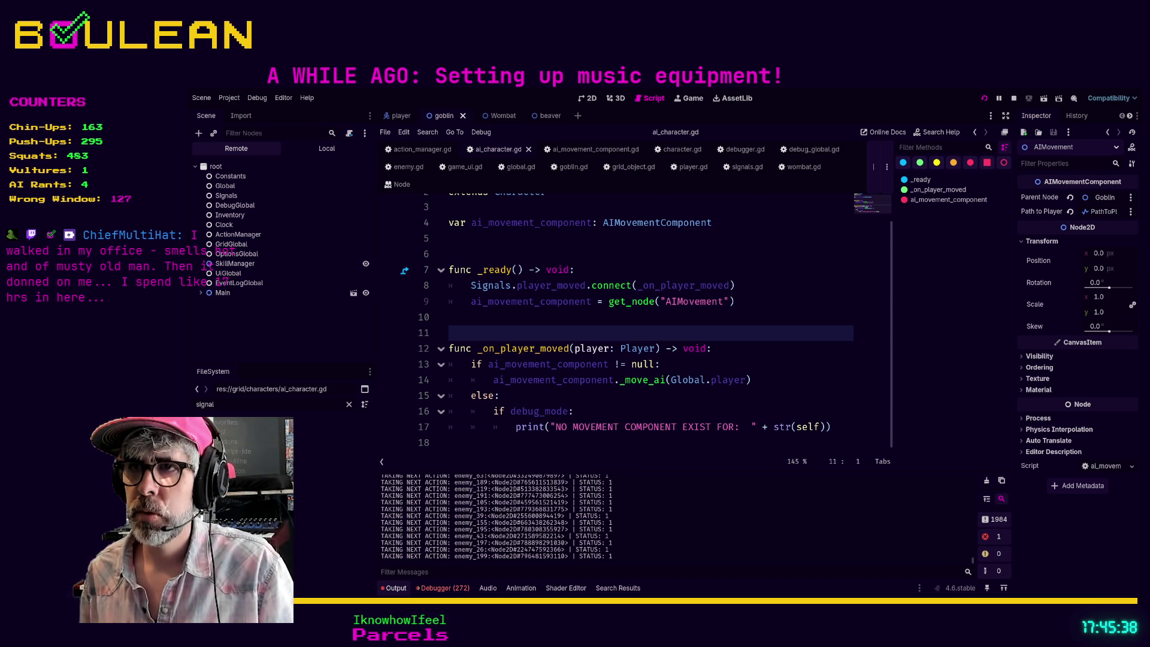
# - Walk the player around the map with the arrow keys and attack a nearby creature
pyautogui.hotkey('alt', 'Tab')
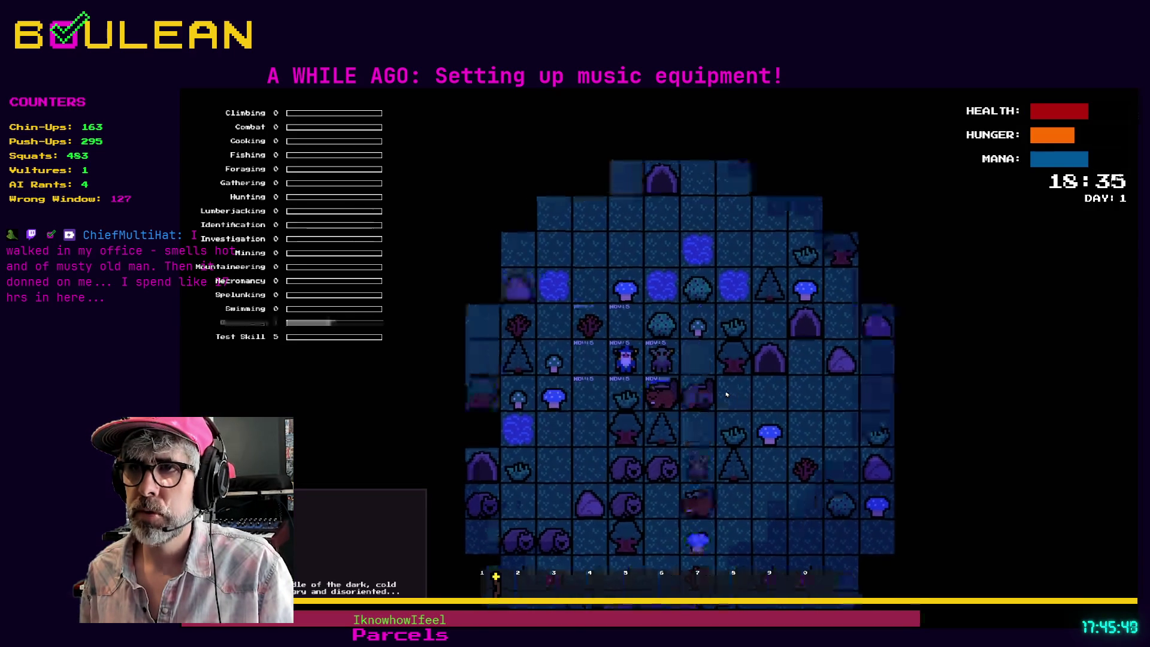
pyautogui.press('Left')
pyautogui.press('Left')
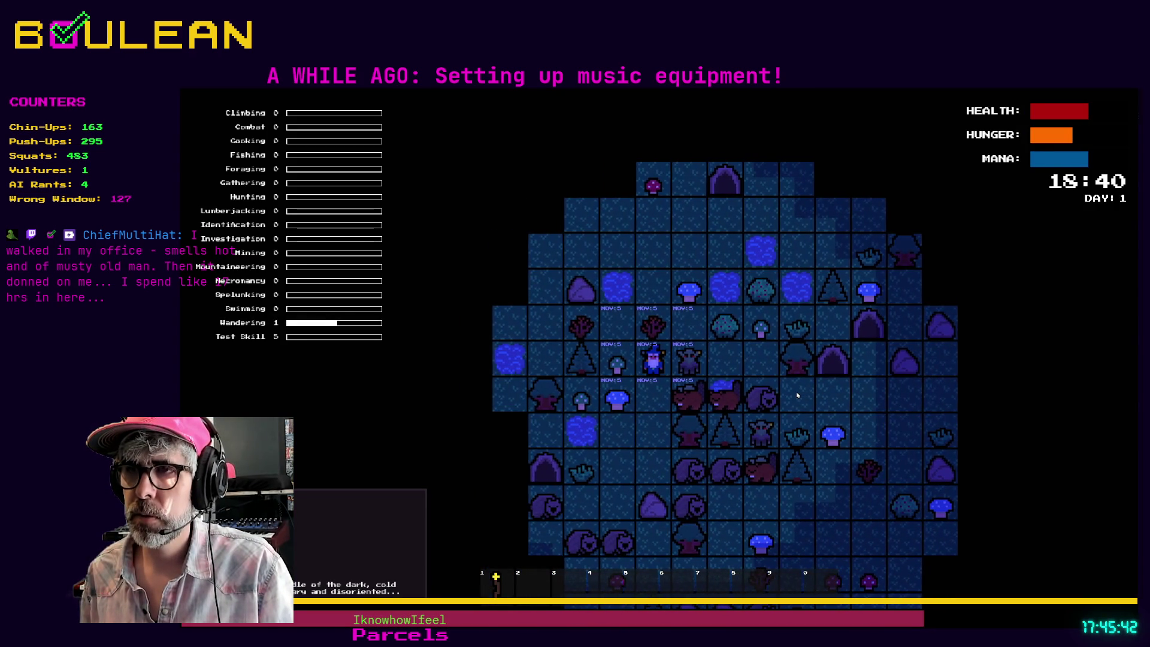
pyautogui.press('Up')
pyautogui.press('Up')
pyautogui.press('Up')
pyautogui.press('Up')
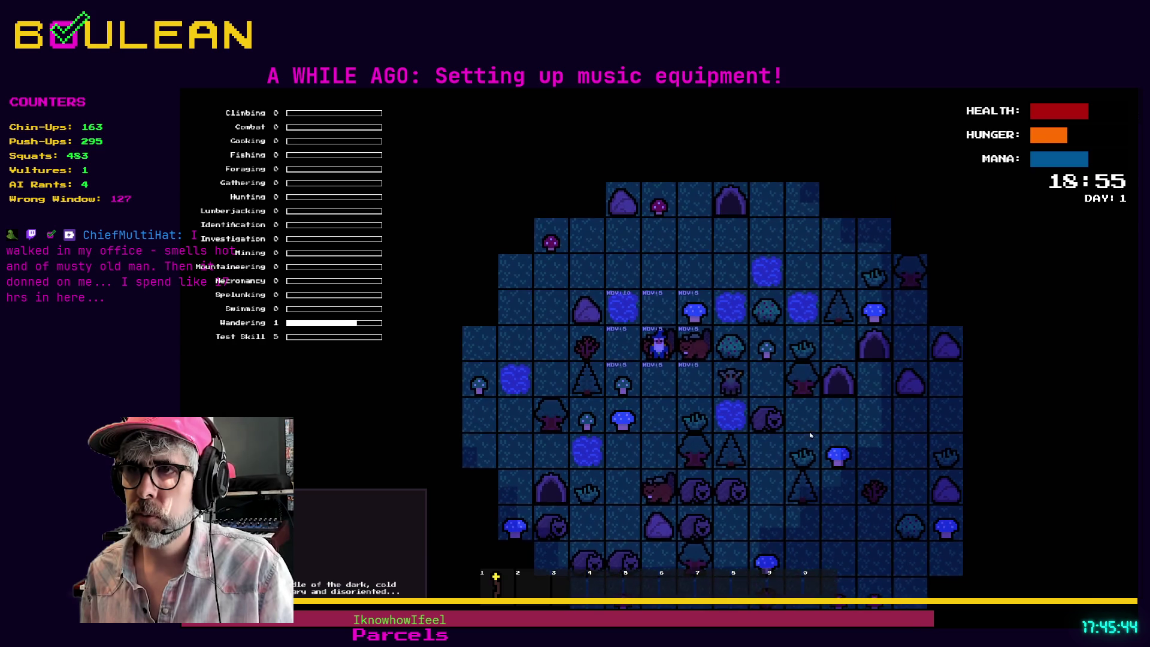
pyautogui.press('Right')
pyautogui.press('Right')
pyautogui.press('Right')
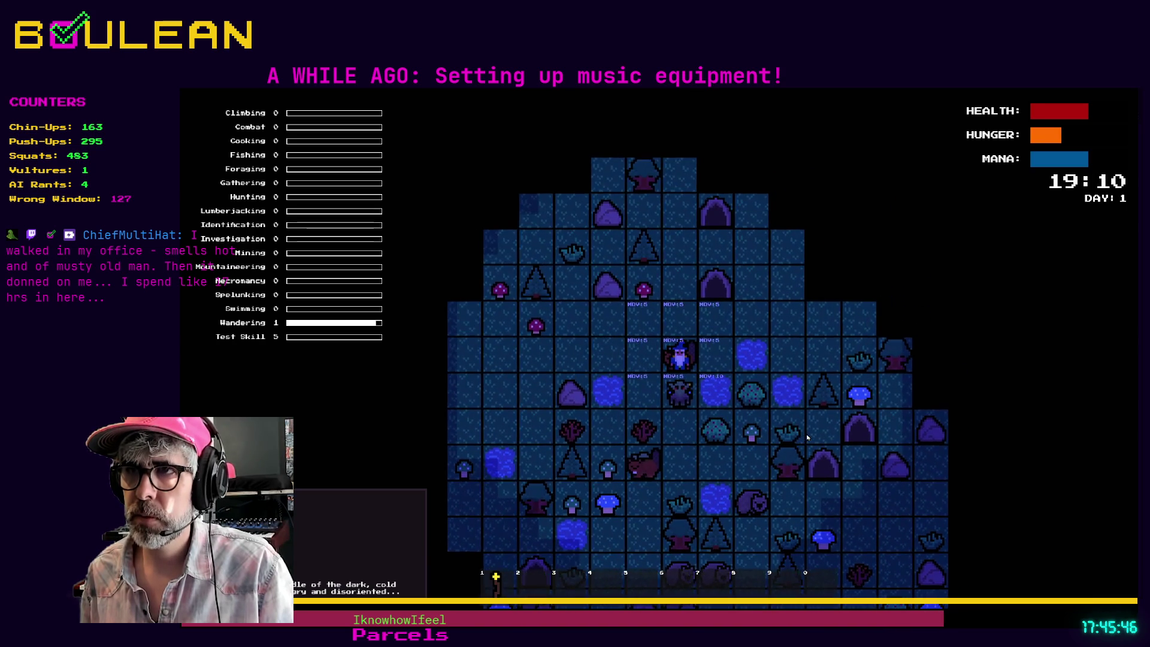
pyautogui.press('Left')
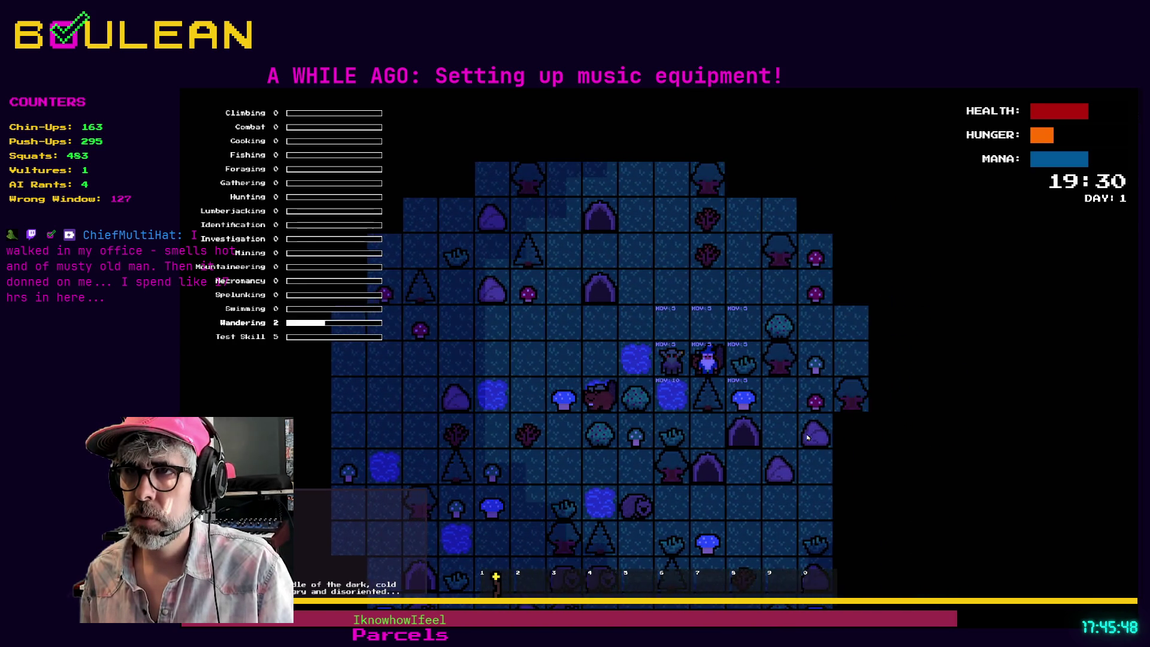
pyautogui.press('Left')
pyautogui.press('Left')
pyautogui.press('Up')
pyautogui.press('Up')
pyautogui.press('Left')
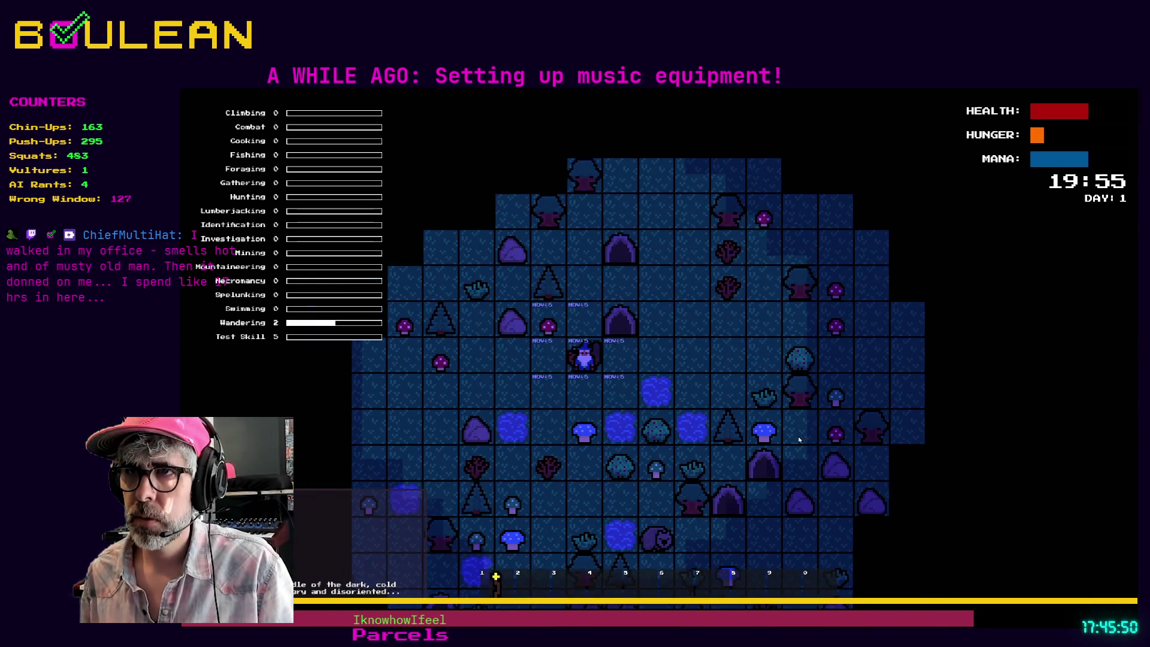
pyautogui.press('Left')
pyautogui.press('Left')
pyautogui.press('Left')
pyautogui.press('Left')
pyautogui.press('Down')
pyautogui.press('Right')
pyautogui.press('Down')
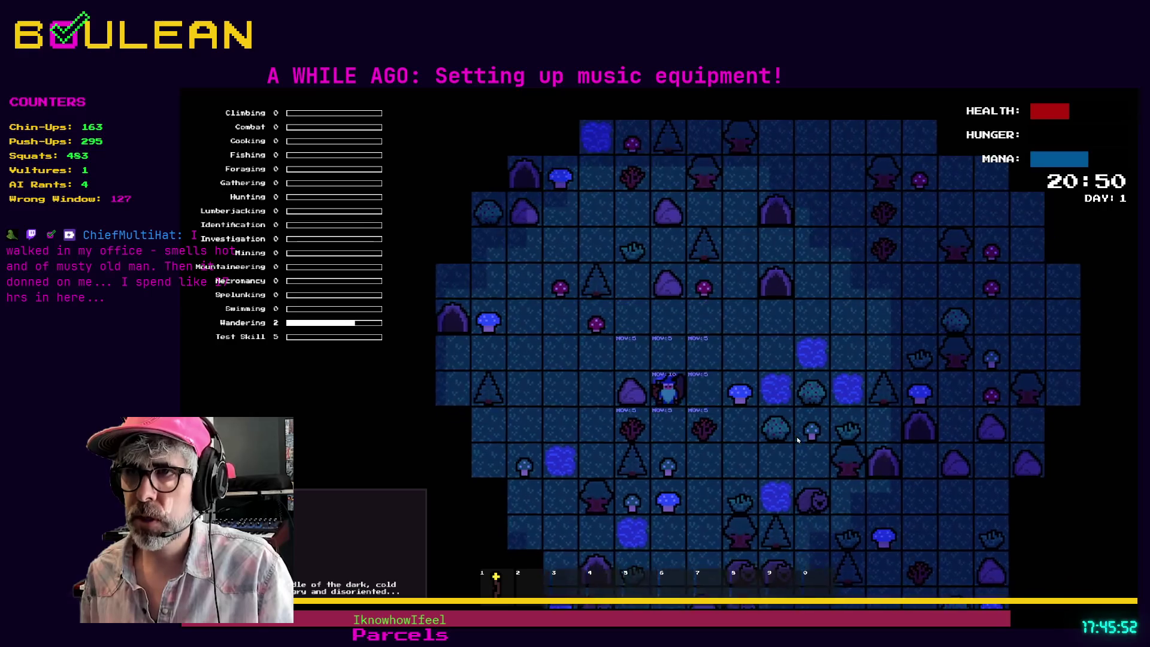
pyautogui.press('Down')
pyautogui.press('Down')
pyautogui.press('Down')
pyautogui.press('Down')
pyautogui.press('Right')
pyautogui.press('Down')
pyautogui.press('Right')
pyautogui.press('Right')
pyautogui.press('Right')
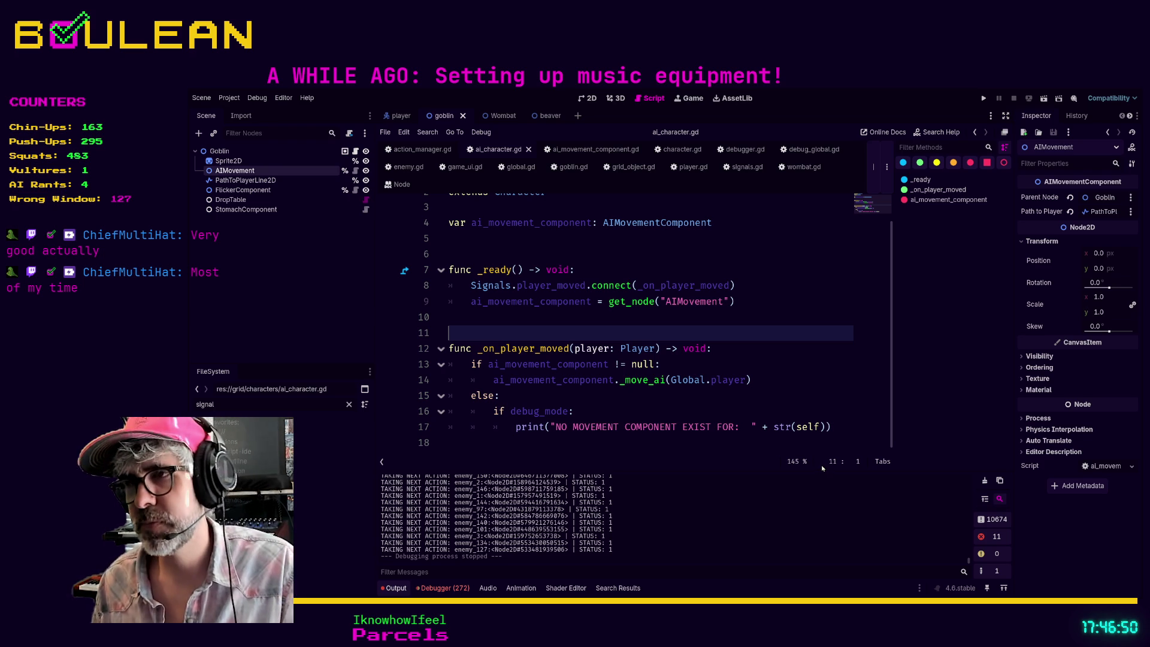
# - Review the else: and if debug_mode: branch of the _on_player_moved code
pyautogui.press('Down')
pyautogui.press('Down')
pyautogui.press('Down')
pyautogui.press('End')
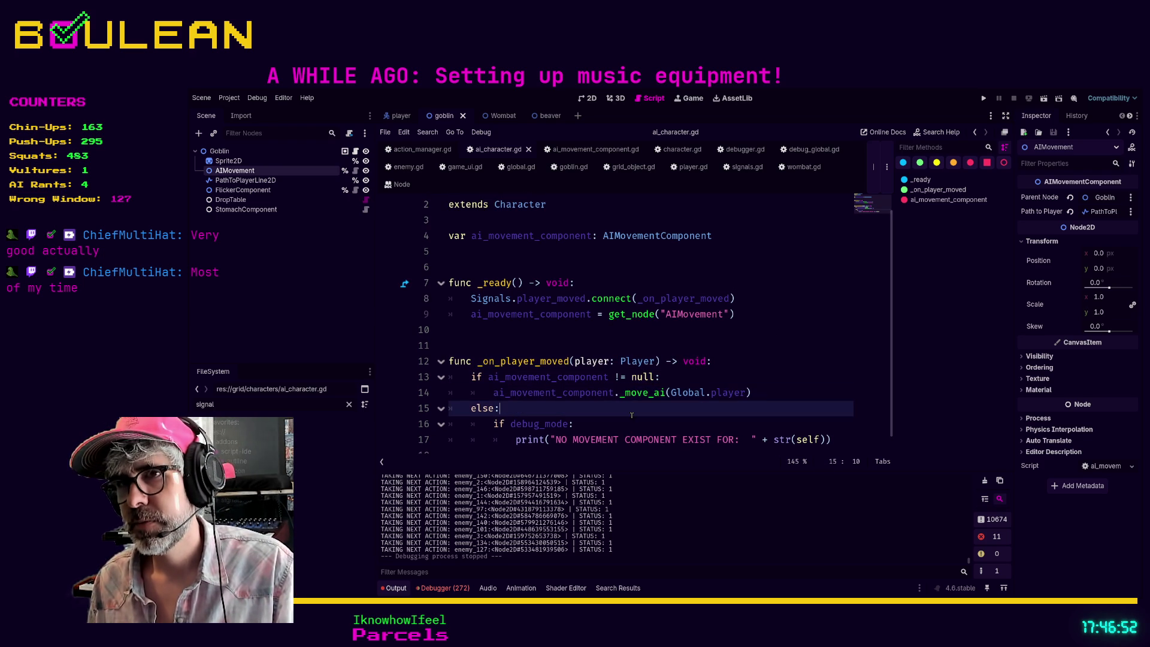
pyautogui.scroll(1, 639, 392)
pyautogui.scroll(-2, 640, 392)
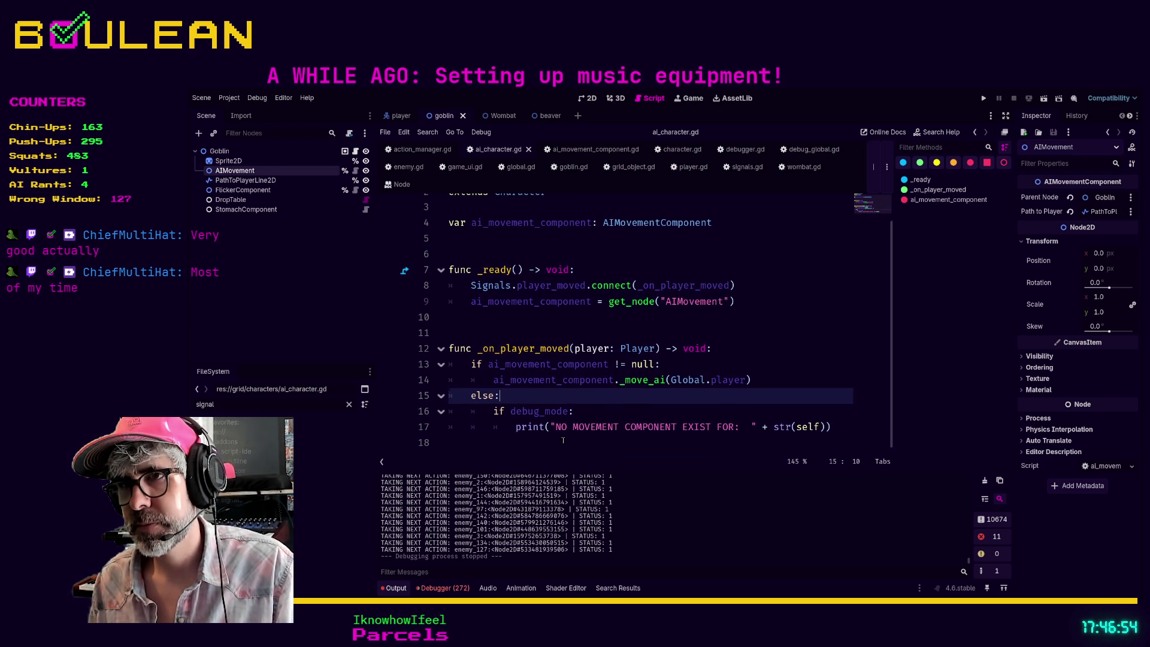
pyautogui.moveTo(837, 439); pyautogui.dragTo(555, 446)
pyautogui.press('Down')
pyautogui.scroll(-1, 834, 395)
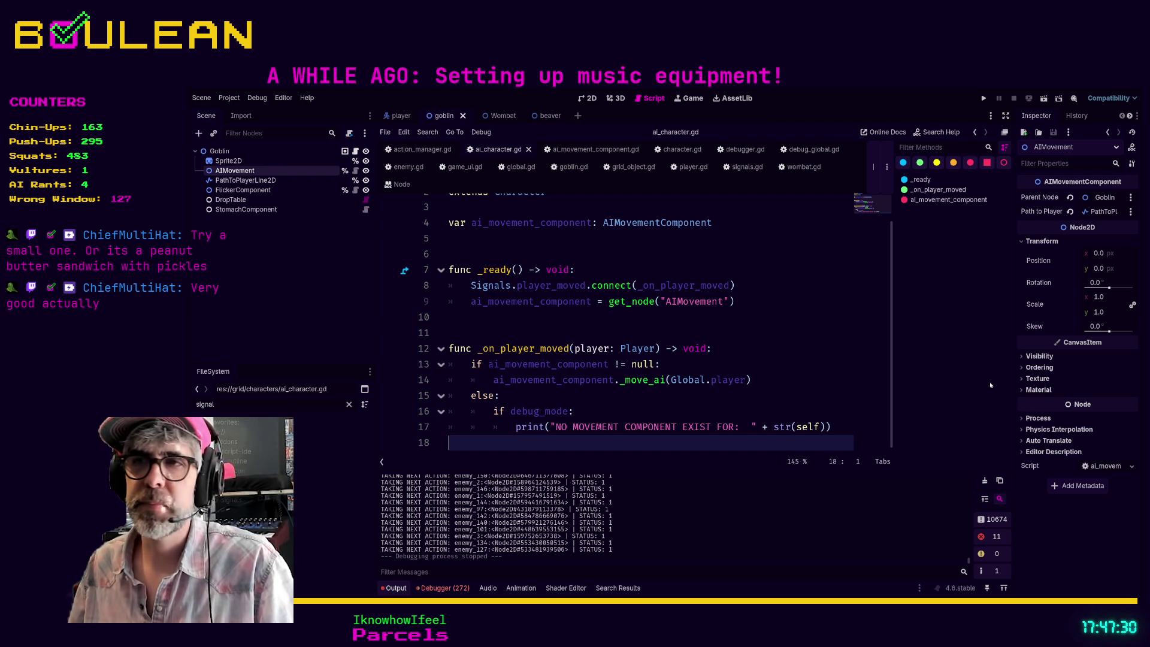
pyautogui.moveTo(690, 411); pyautogui.dragTo(685, 412)
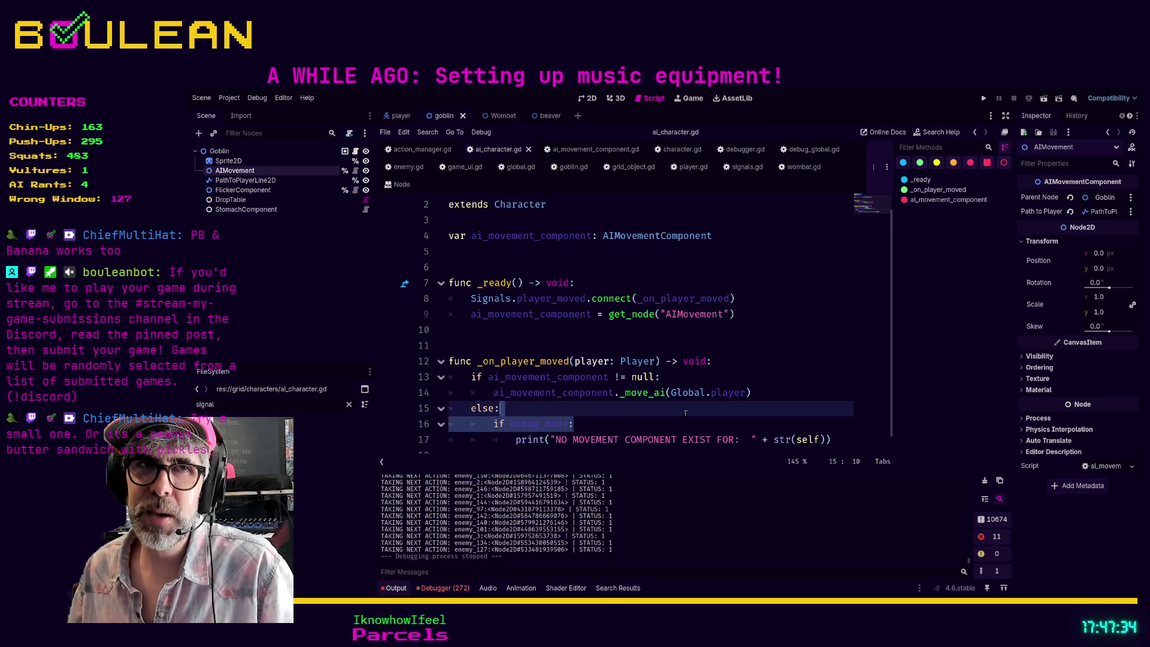
pyautogui.scroll(-1, 668, 413)
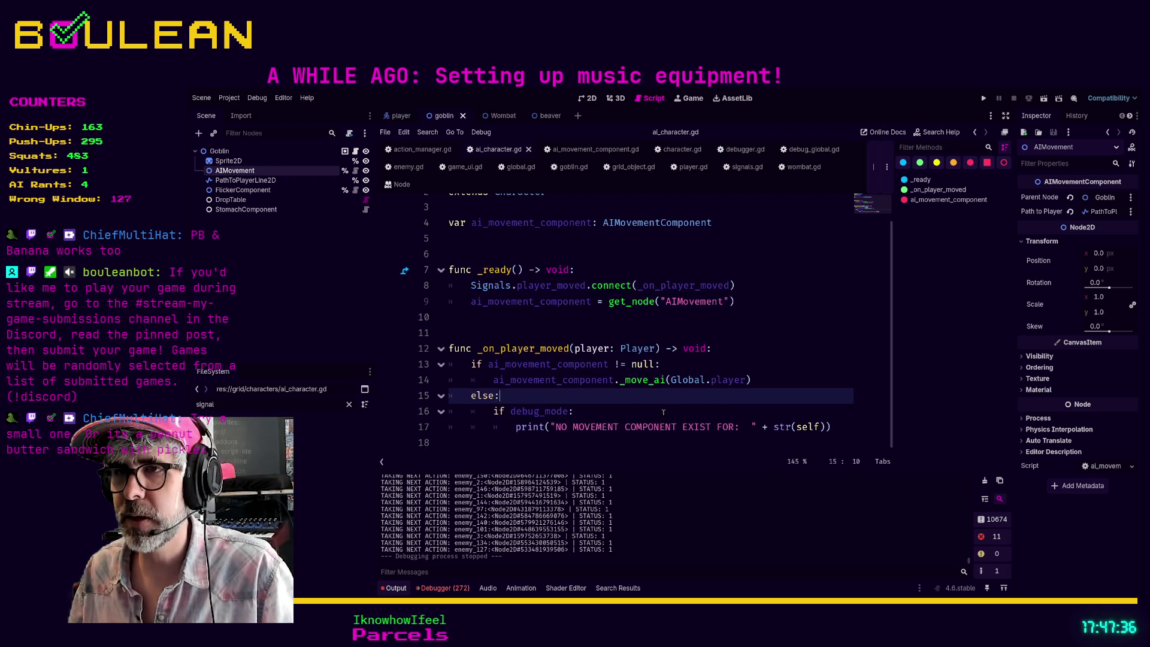
pyautogui.scroll(1, 663, 412)
pyautogui.click(663, 413)
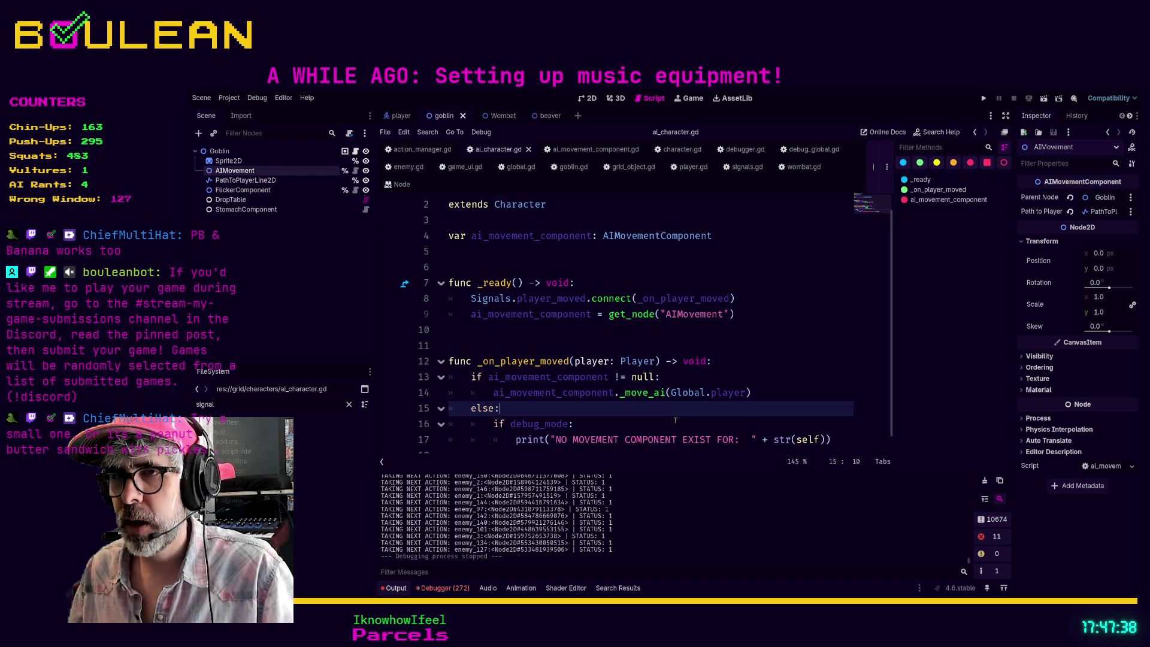
pyautogui.scroll(-1, 675, 421)
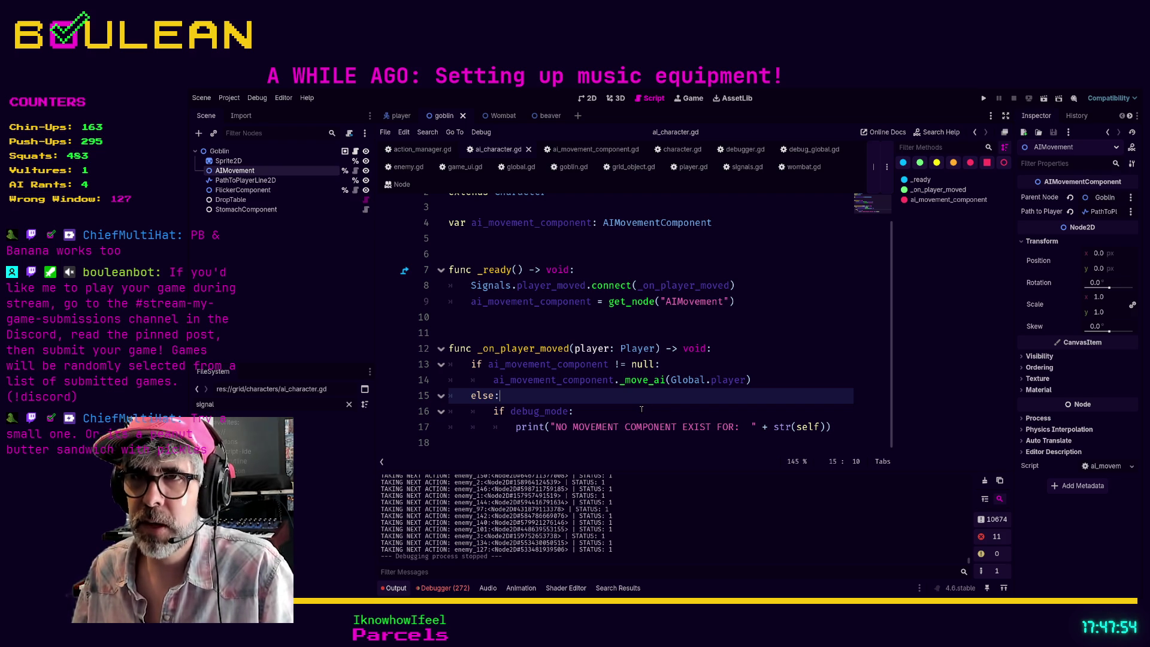
# - Filter the FileSystem dock with 'womb' to find the wombat scripts
pyautogui.press('Up')
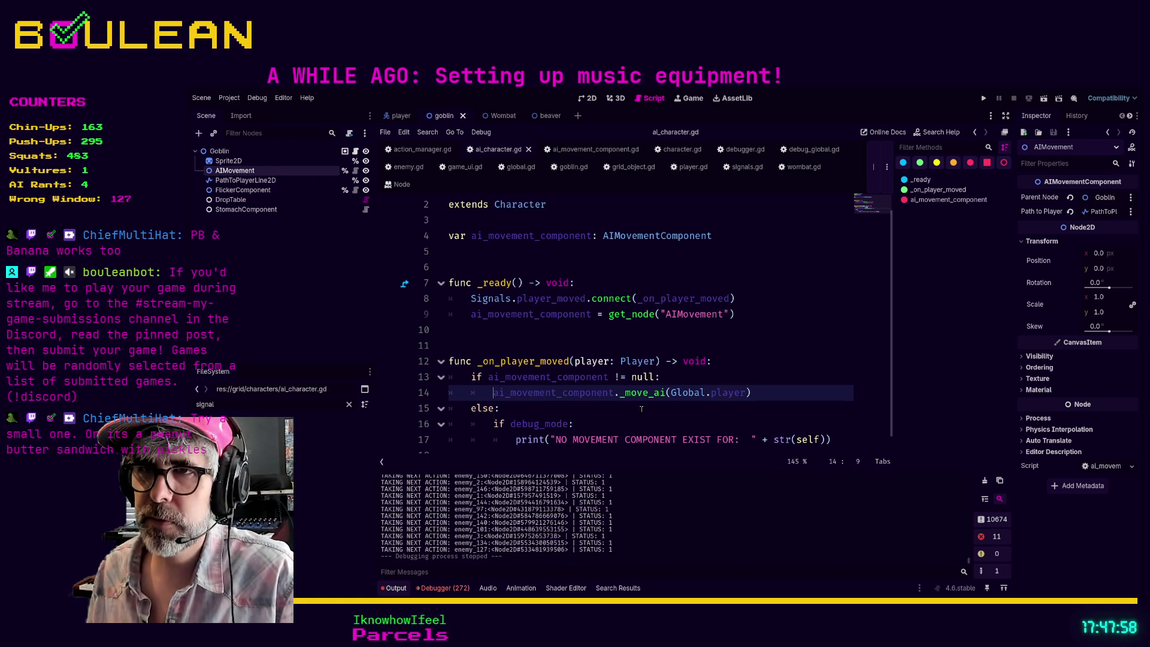
pyautogui.click(627, 418)
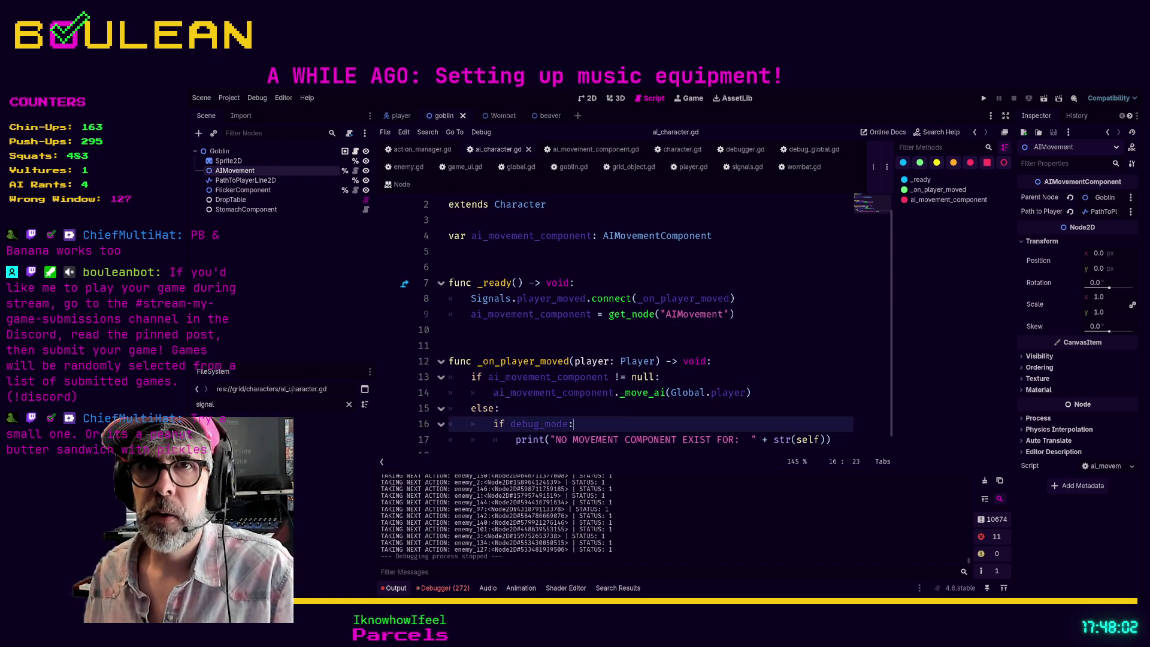
pyautogui.hotkey('ctrl', 'a')
pyautogui.write('womb')
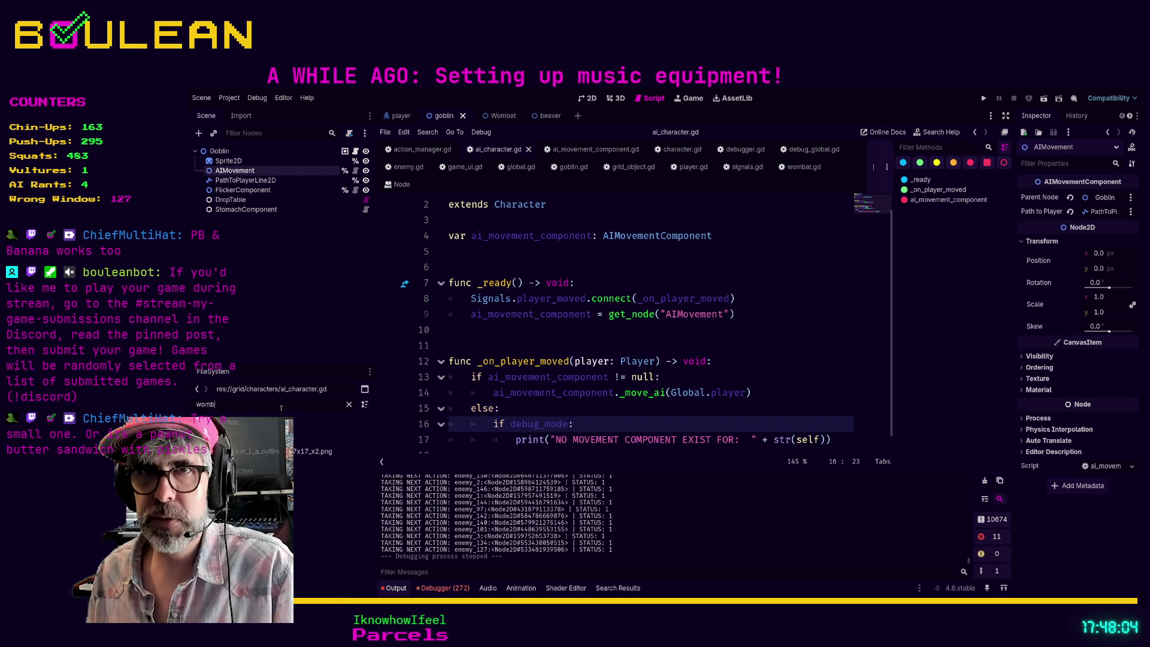
# - Open wombat.gd and move its class_name and extends lines to the top of the script
pyautogui.doubleClick(330, 490)
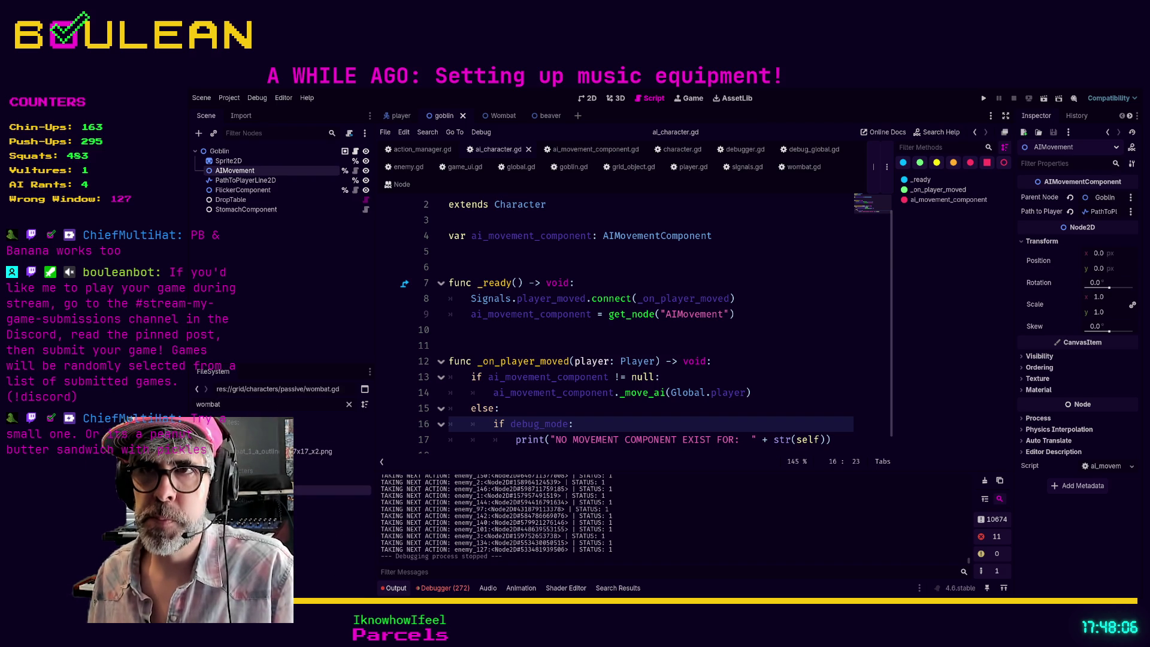
pyautogui.scroll(-1, 625, 329)
pyautogui.scroll(3, 623, 300)
pyautogui.scroll(-1, 619, 258)
pyautogui.moveTo(588, 392); pyautogui.dragTo(438, 393)
pyautogui.hotkey('shift', 'Up')
pyautogui.hotkey('ctrl', 'c')
pyautogui.press('BackSpace')
pyautogui.scroll(1, 438, 211)
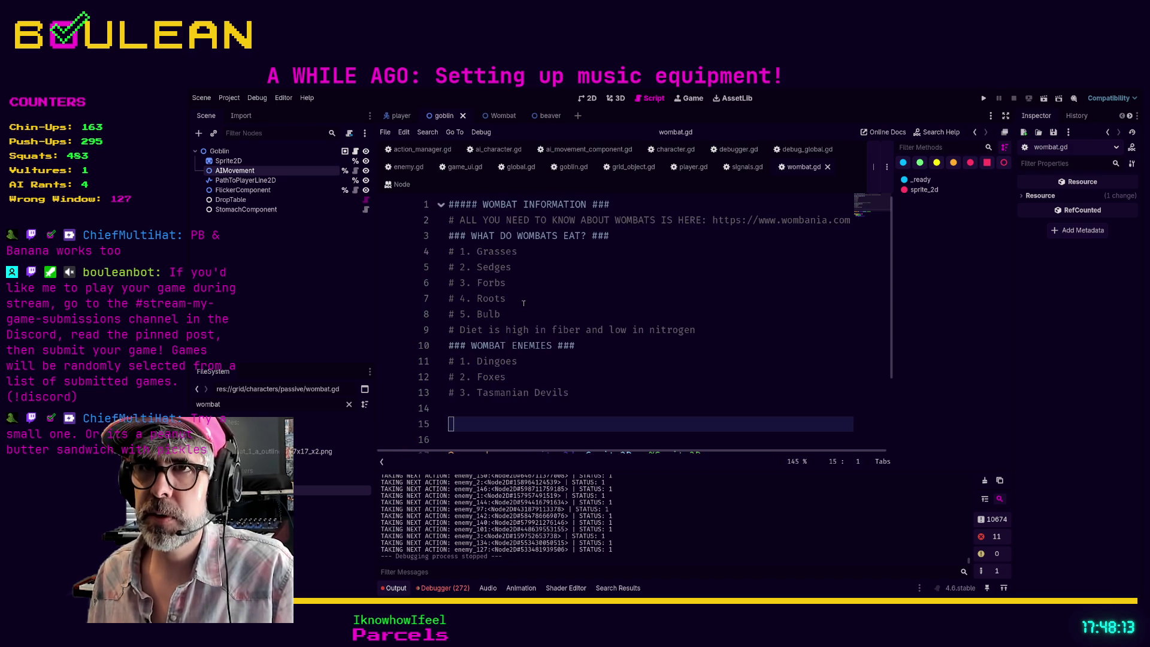
pyautogui.click(449, 204)
pyautogui.press('Return')
pyautogui.press('Return')
pyautogui.press('Up')
pyautogui.press('Up')
pyautogui.hotkey('ctrl', 'v')
# - Save wombat.gd
pyautogui.click(594, 351)
pyautogui.scroll(-3, 599, 345)
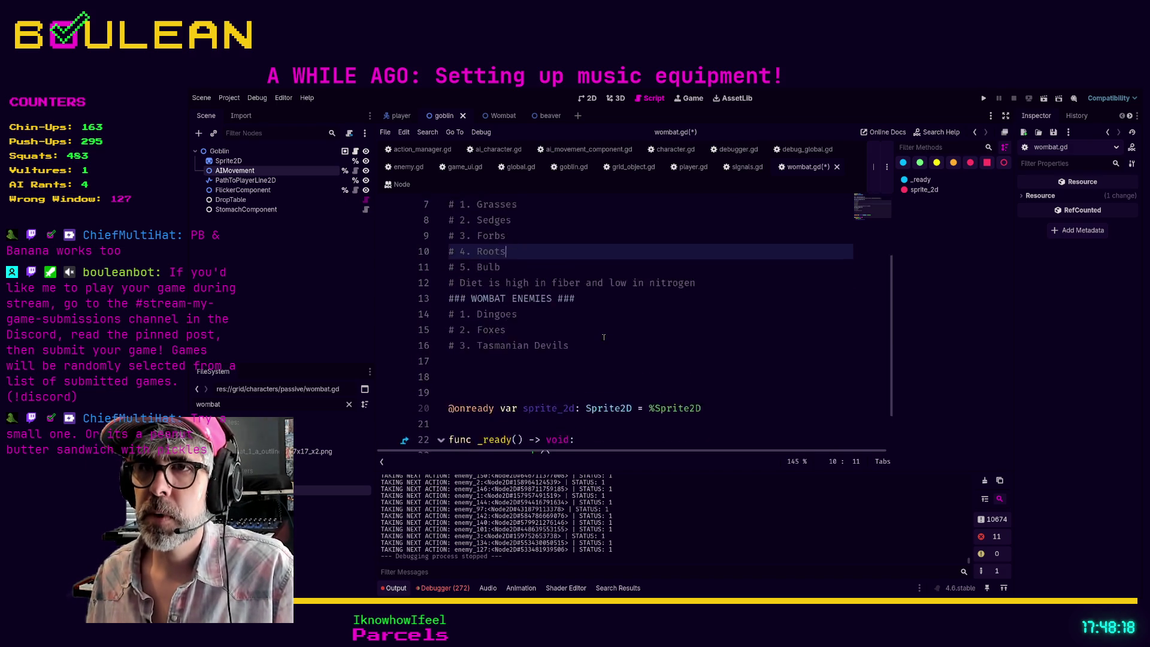
pyautogui.click(617, 392)
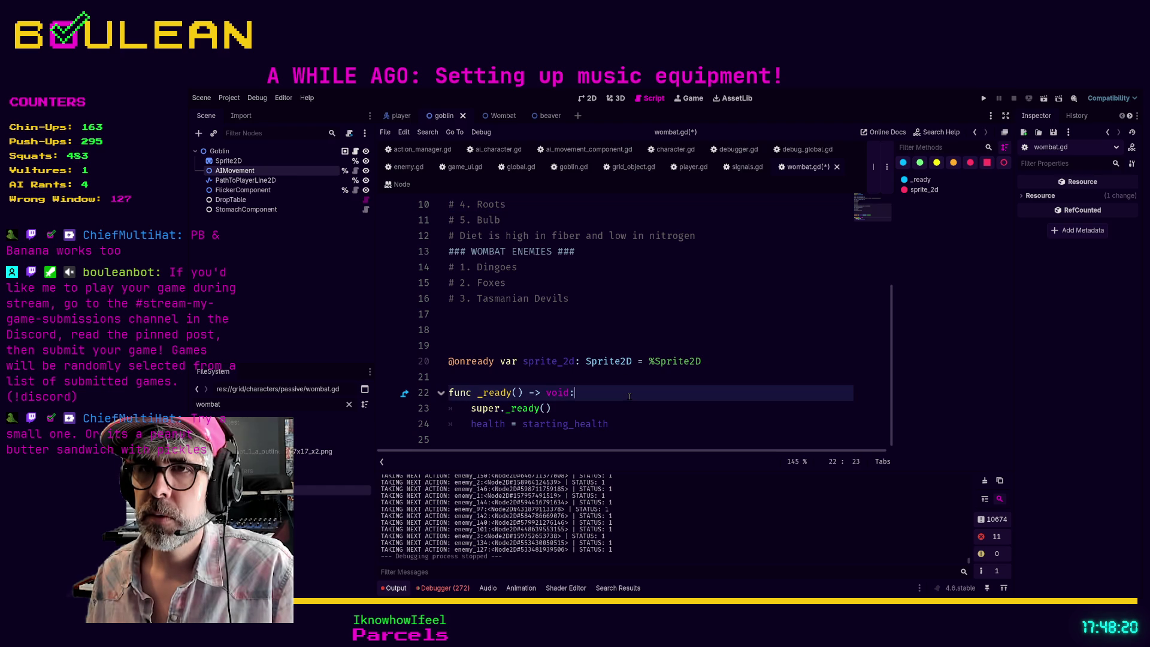
pyautogui.hotkey('ctrl', 's')
# - Follow wombat's parent classes to passive_character.gd and then ai_character.gd
pyautogui.scroll(3, 560, 265)
pyautogui.keyDown('ctrl'); pyautogui.click(539, 220); pyautogui.keyUp('ctrl')
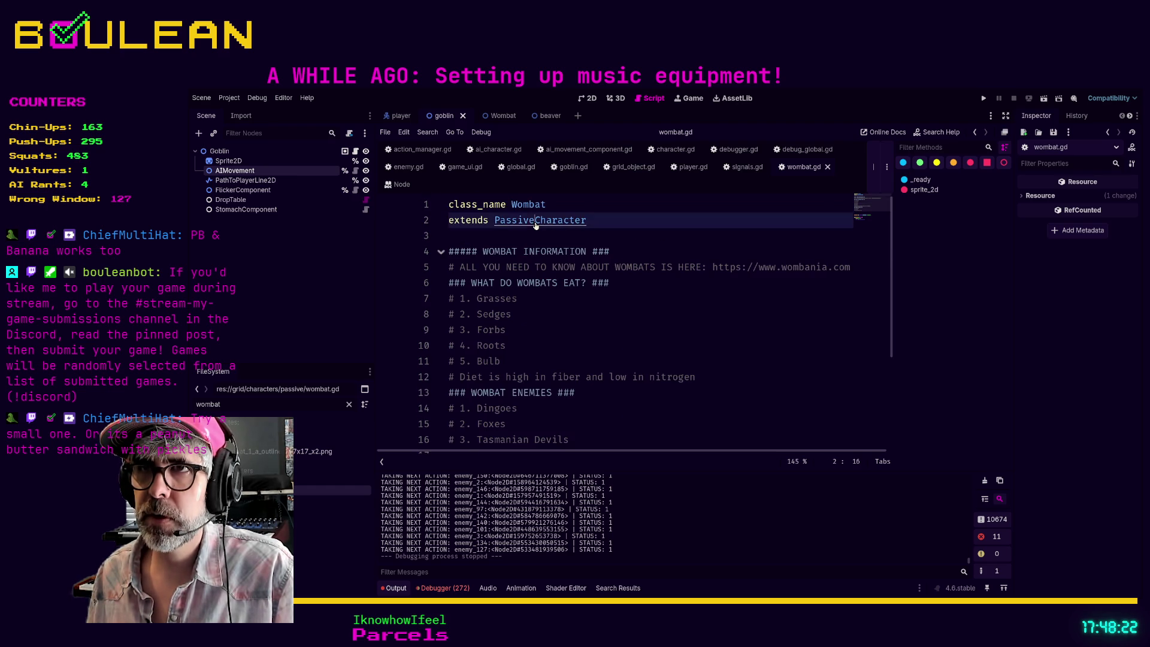
pyautogui.click(590, 240)
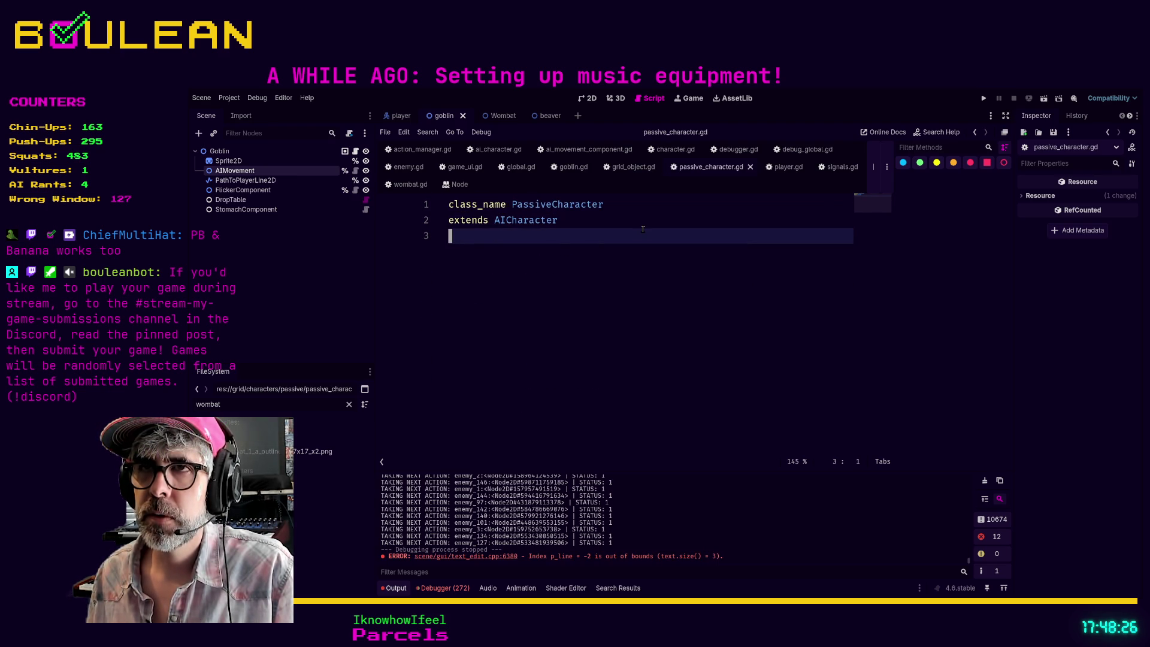
pyautogui.keyDown('ctrl'); pyautogui.click(525, 221); pyautogui.keyUp('ctrl')
pyautogui.click(284, 398)
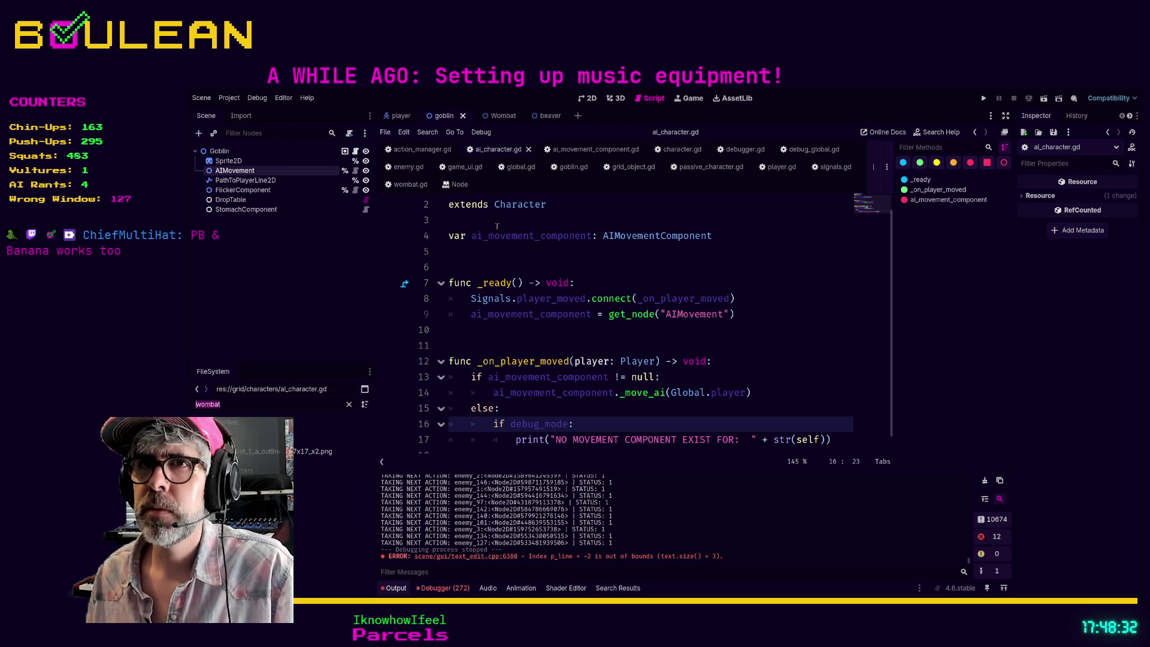
# - Open beaver.gd, trace it through PassiveCharacter to AICharacter, then return to the Wombat scene
pyautogui.write('beaver')
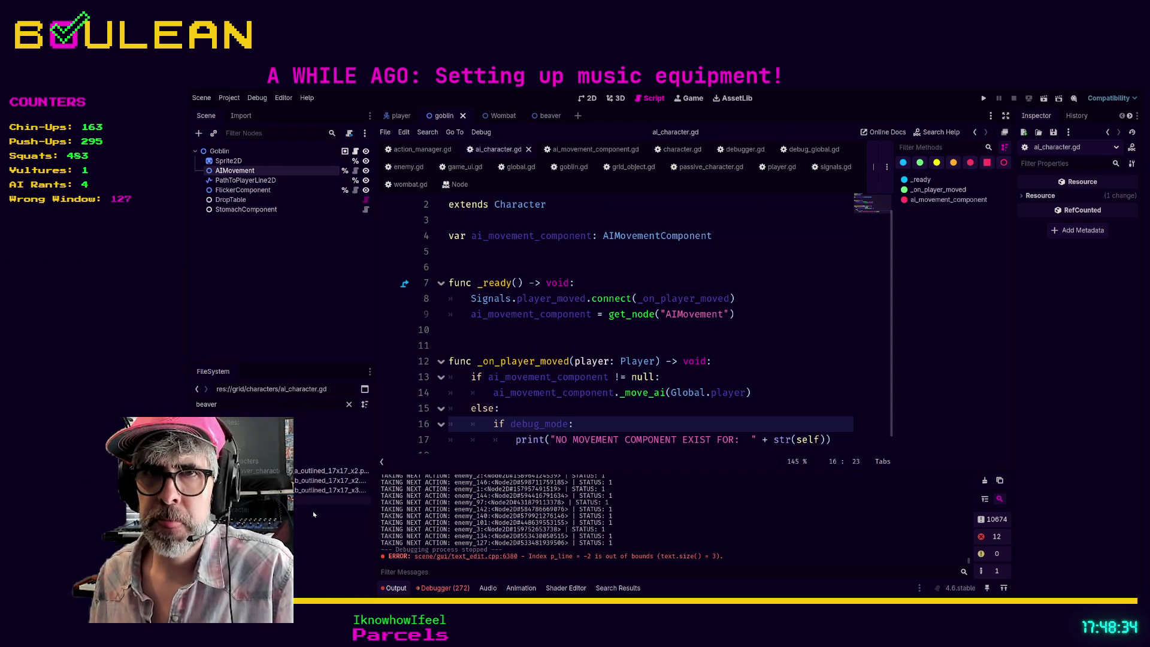
pyautogui.doubleClick(329, 529)
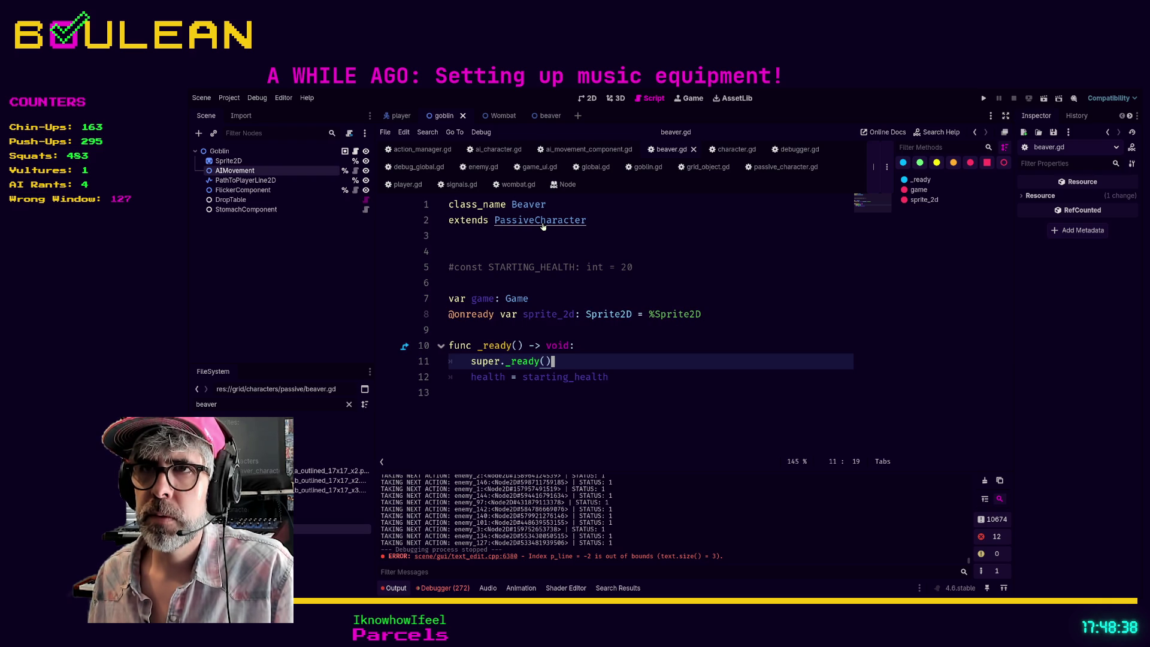
pyautogui.keyDown('ctrl'); pyautogui.click(543, 223); pyautogui.keyUp('ctrl')
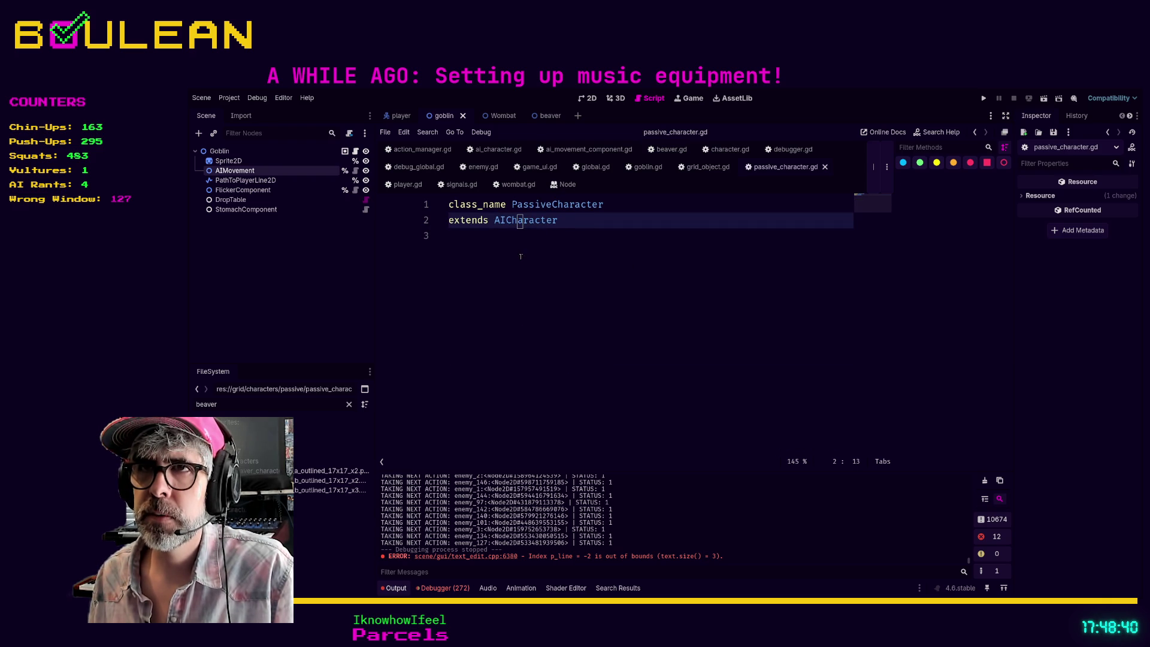
pyautogui.keyDown('ctrl'); pyautogui.click(526, 223); pyautogui.keyUp('ctrl')
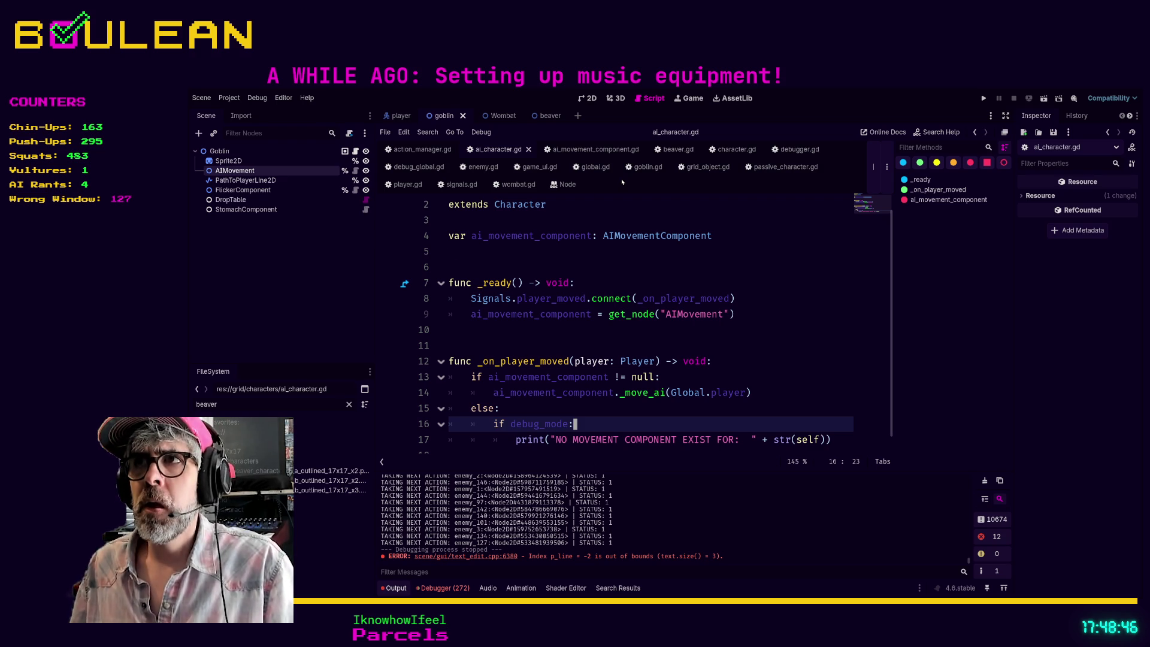
pyautogui.click(489, 116)
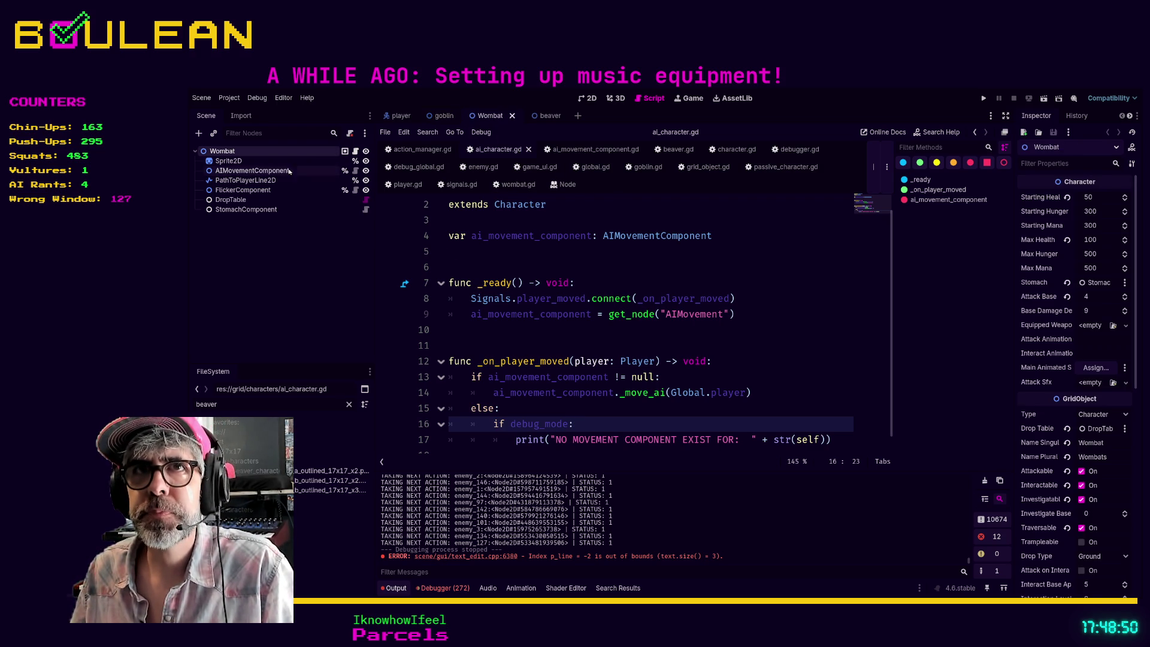
# - Compare the Beaver, Wombat and Goblin scenes and select Goblin's AIMovement node
pyautogui.click(538, 117)
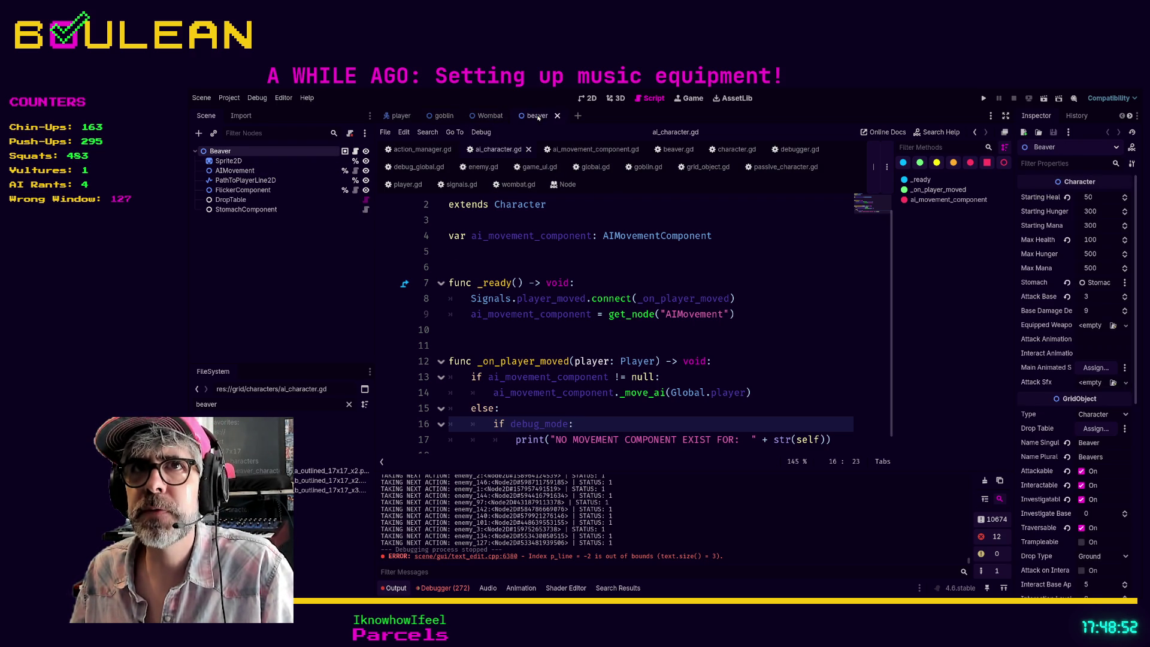
pyautogui.click(490, 117)
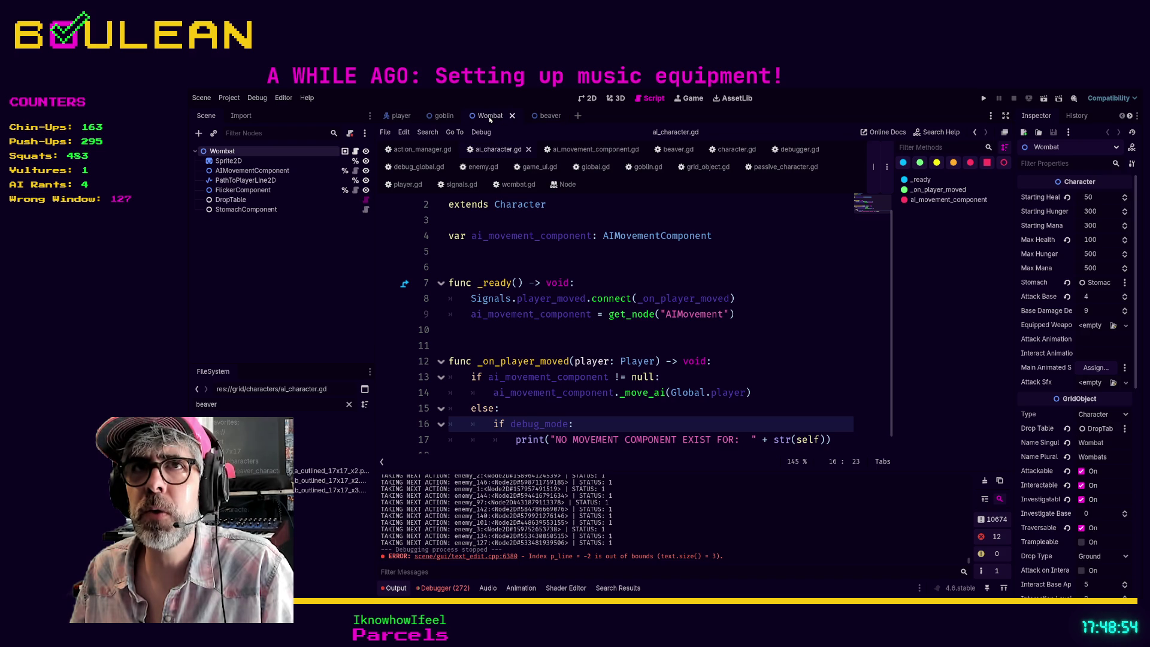
pyautogui.click(448, 118)
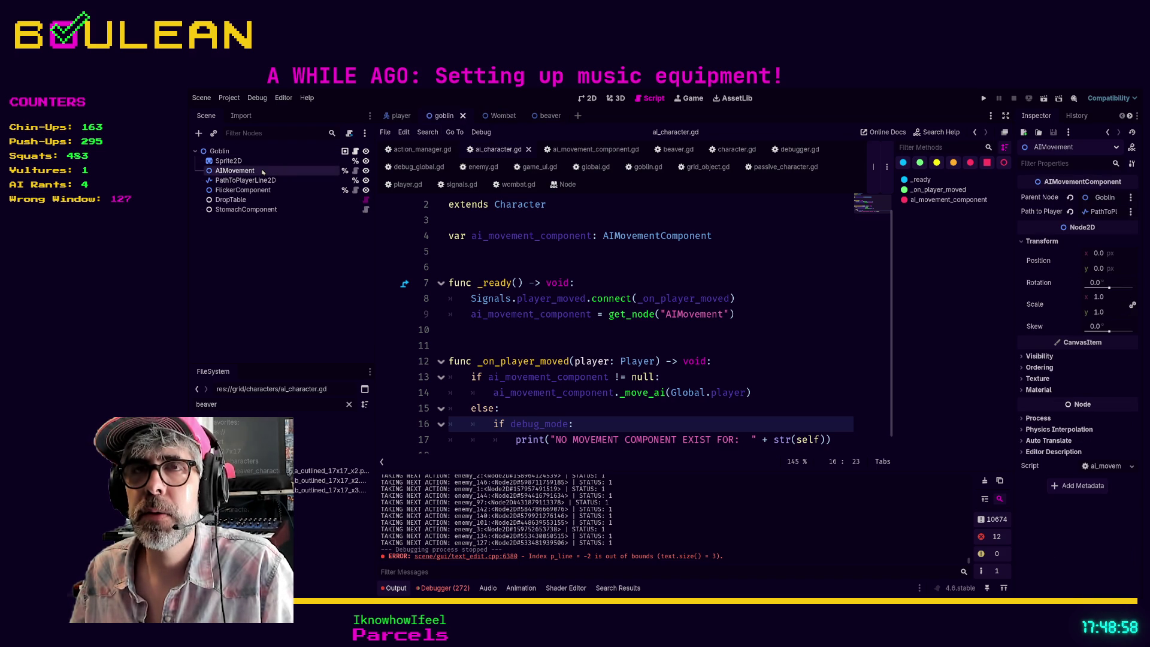
pyautogui.press('Up')
pyautogui.press('Up')
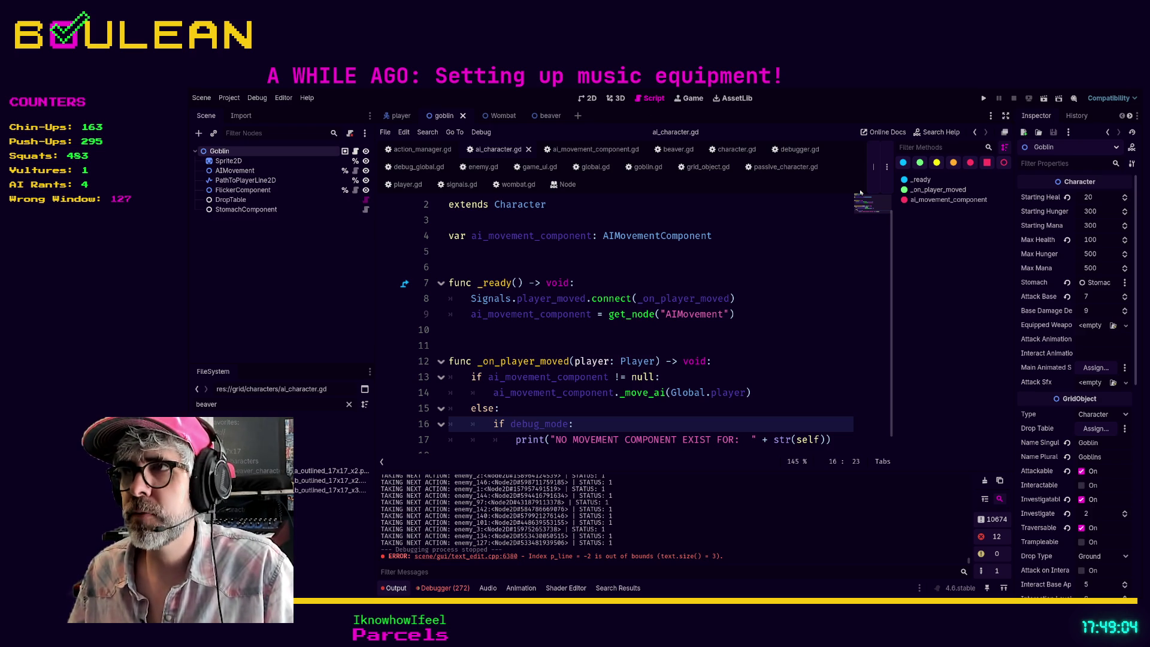
pyautogui.click(278, 171)
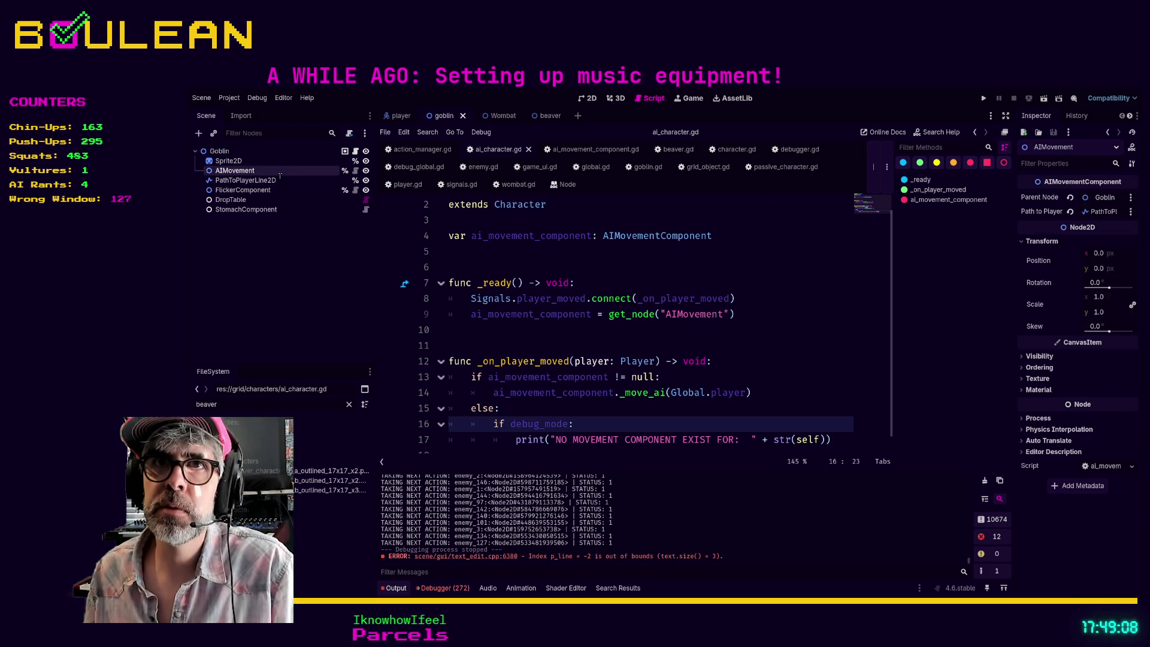
# - Rename the Beaver scene's AIMovement node to AIMovementComponent
pyautogui.click(479, 117)
pyautogui.click(542, 115)
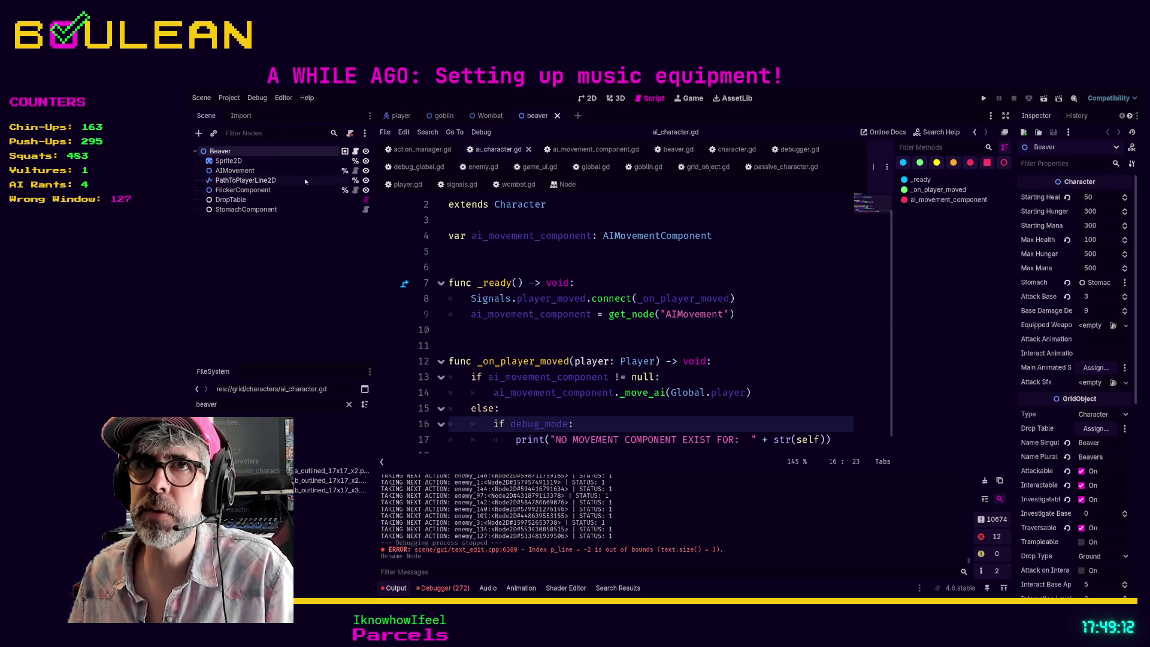
pyautogui.click(235, 171)
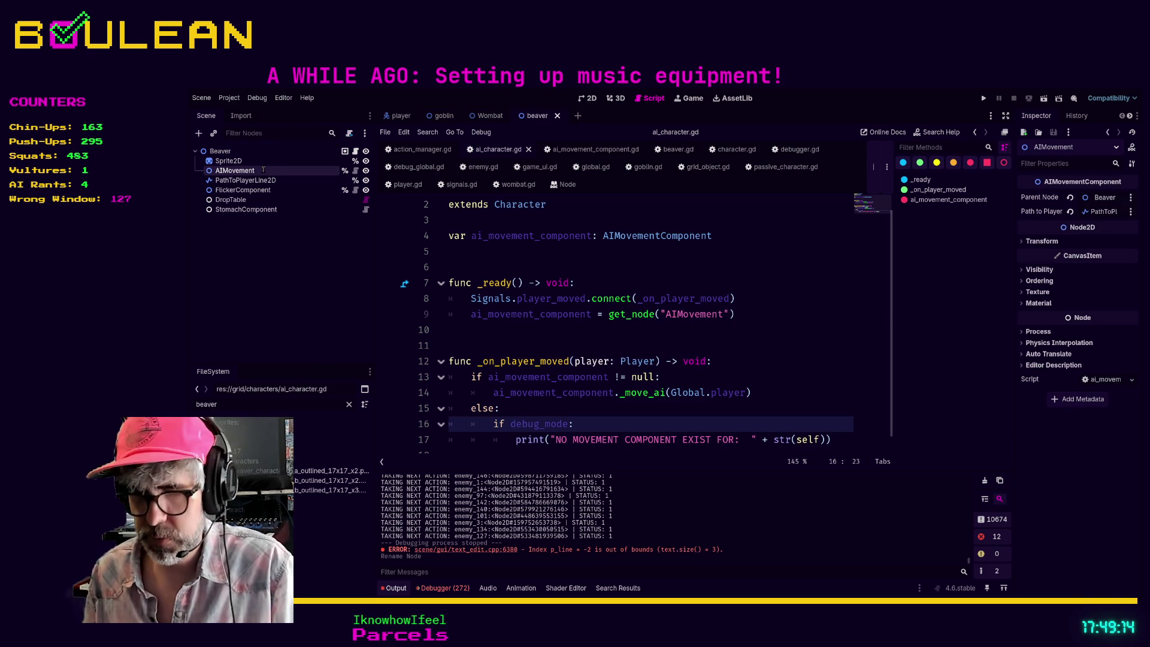
pyautogui.write('Component')
pyautogui.press('Return')
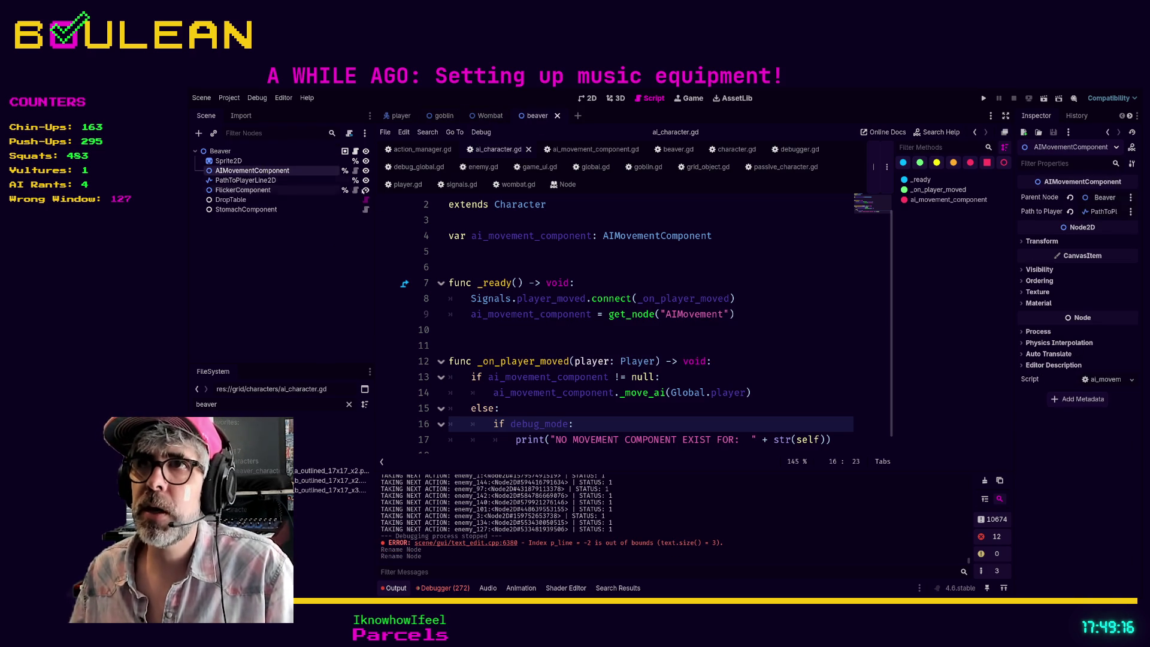
# - Change line 9 of ai_character.gd to get_node("AIMovementComponent") and run the project
pyautogui.click(596, 149)
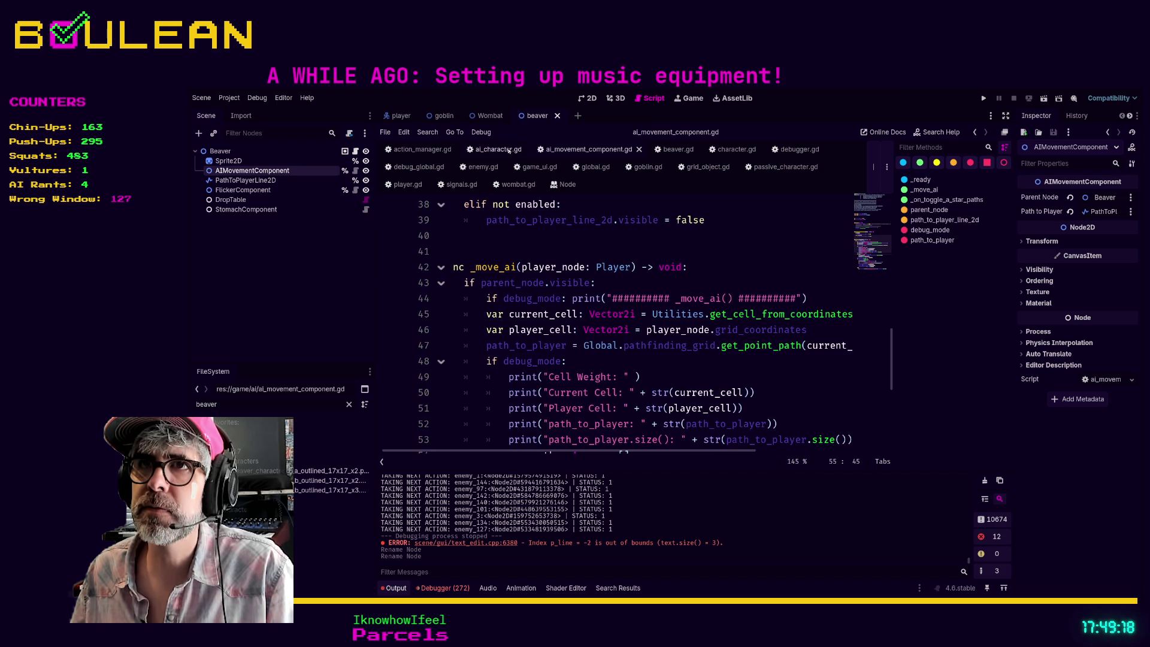
pyautogui.click(497, 149)
pyautogui.click(725, 312)
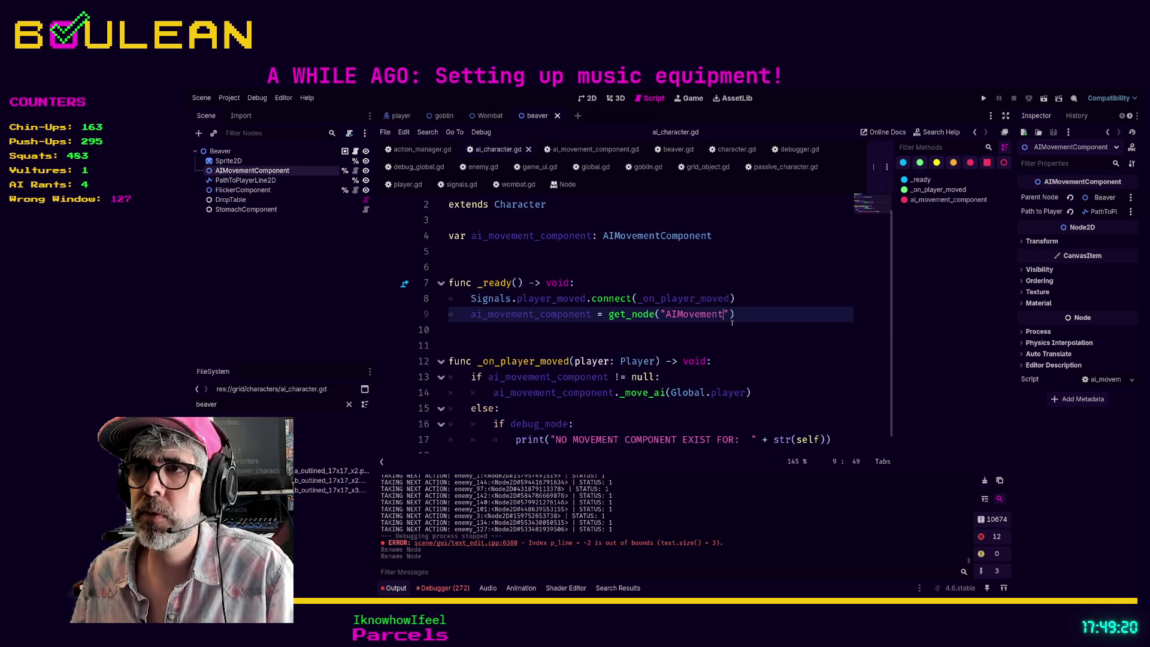
pyautogui.write('Component')
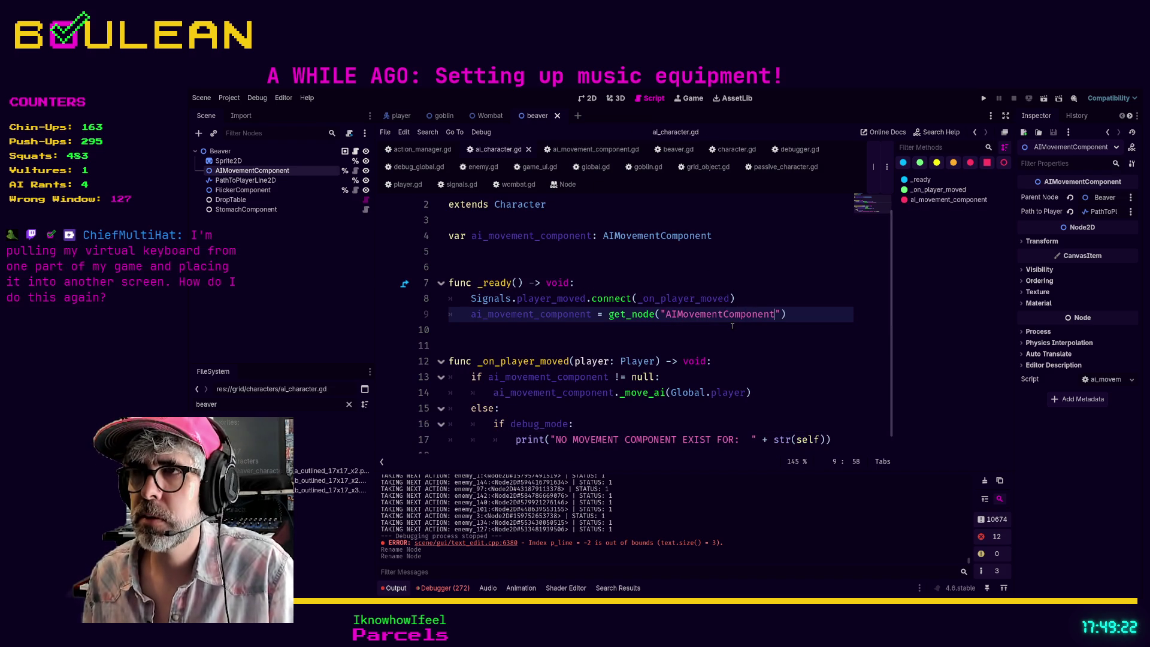
pyautogui.click(552, 323)
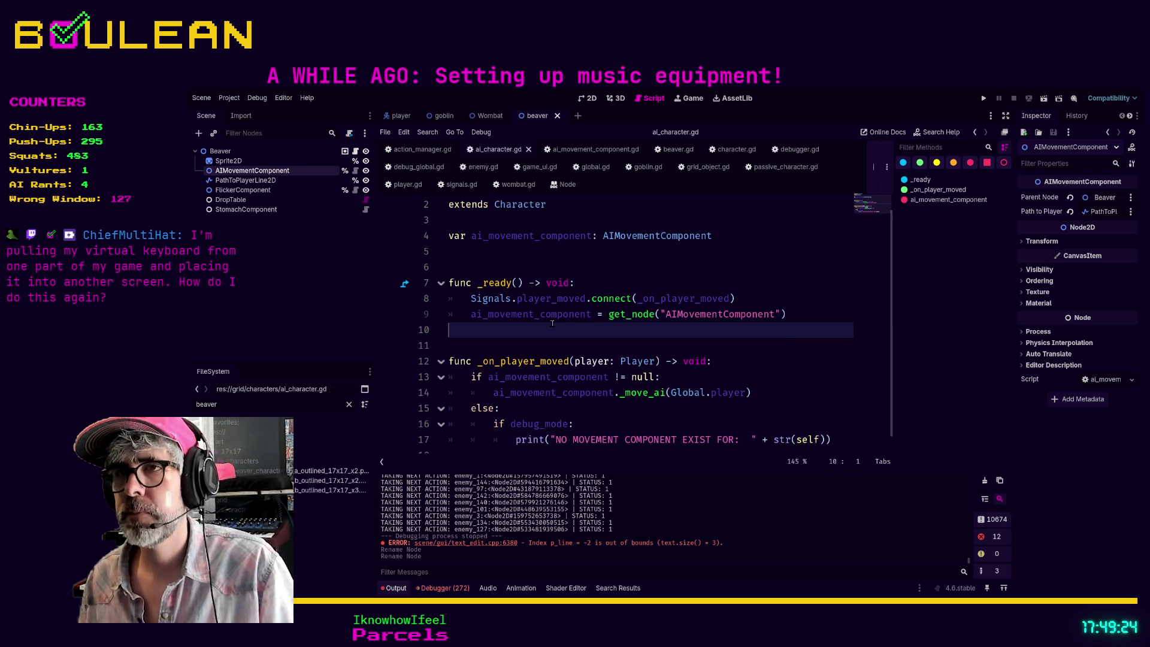
pyautogui.press('F5')
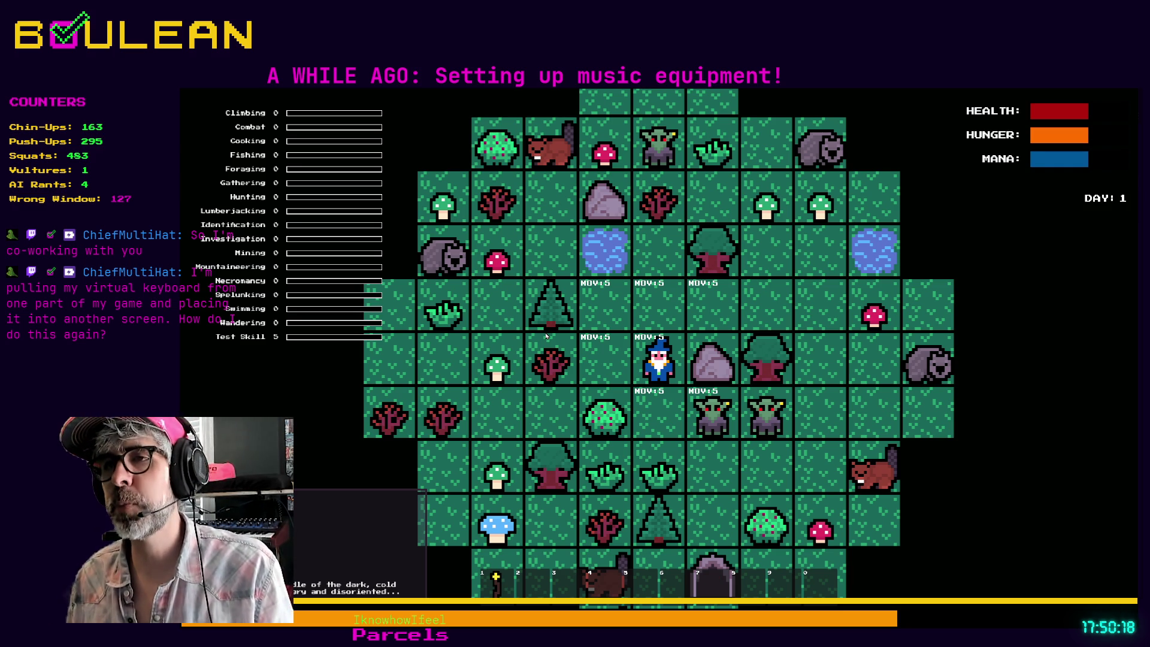
# - Move the wizard west to gather a berry, then attack the goblin to the east twice
pyautogui.press('Left')
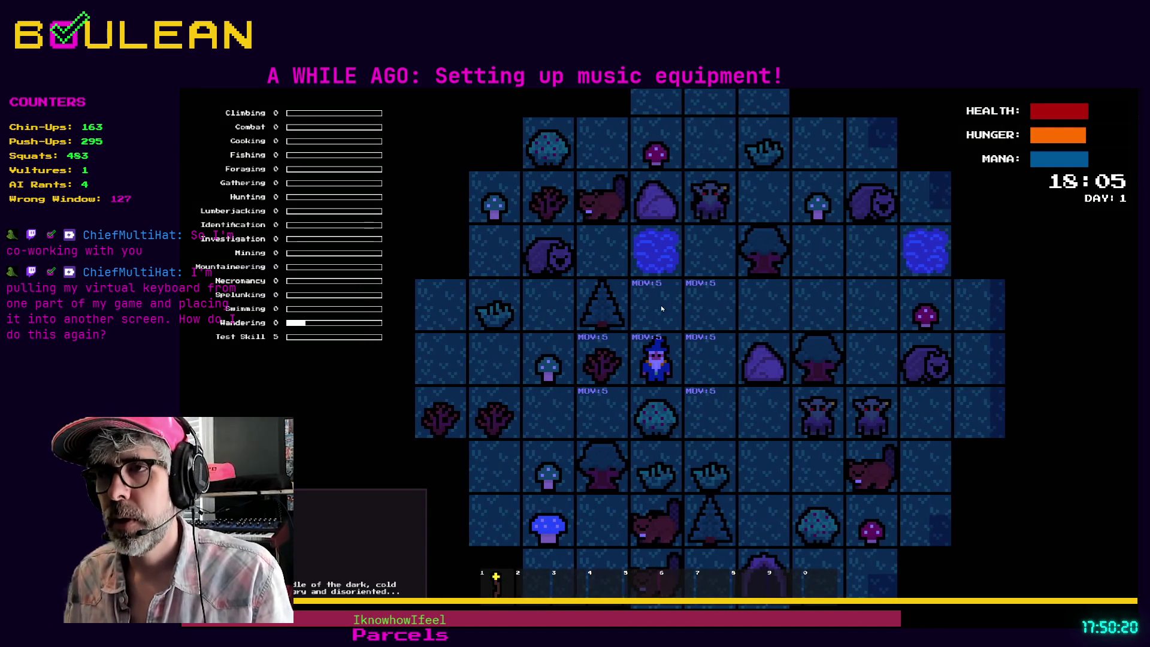
pyautogui.press('f')
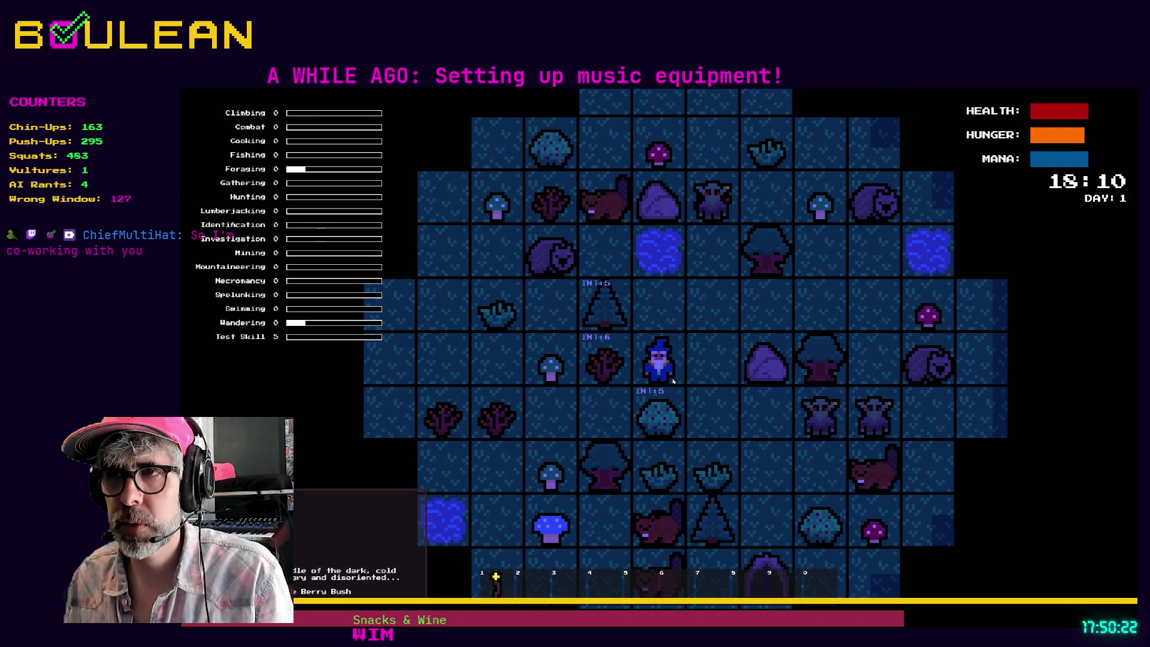
pyautogui.press('Right')
pyautogui.press('Down')
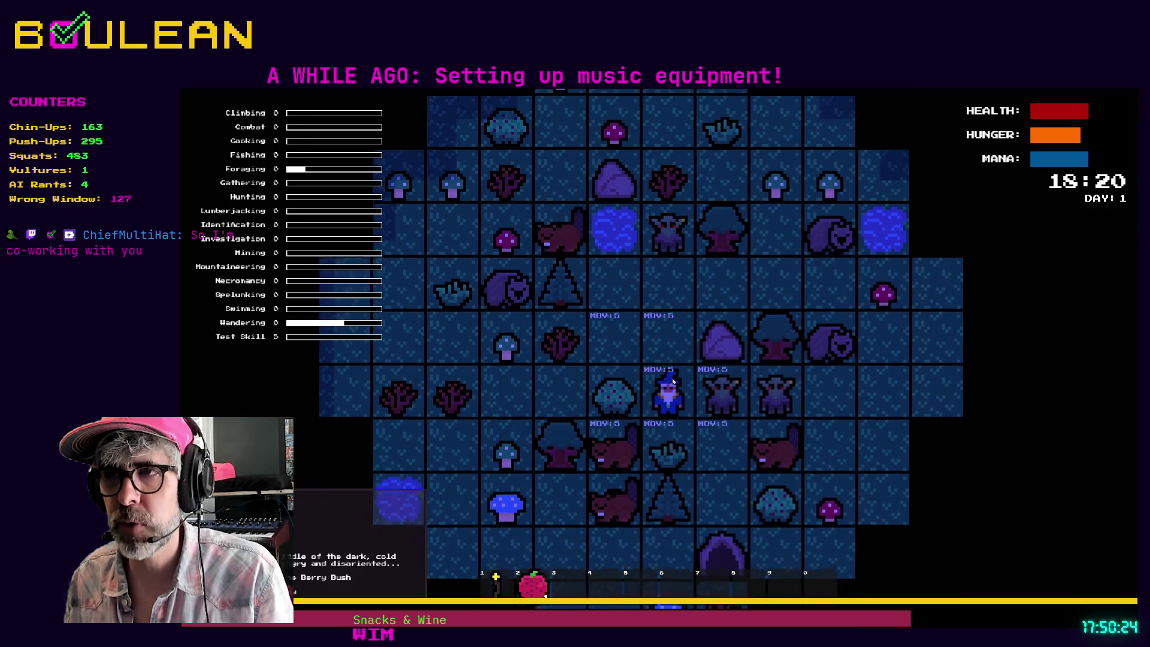
pyautogui.press('Right')
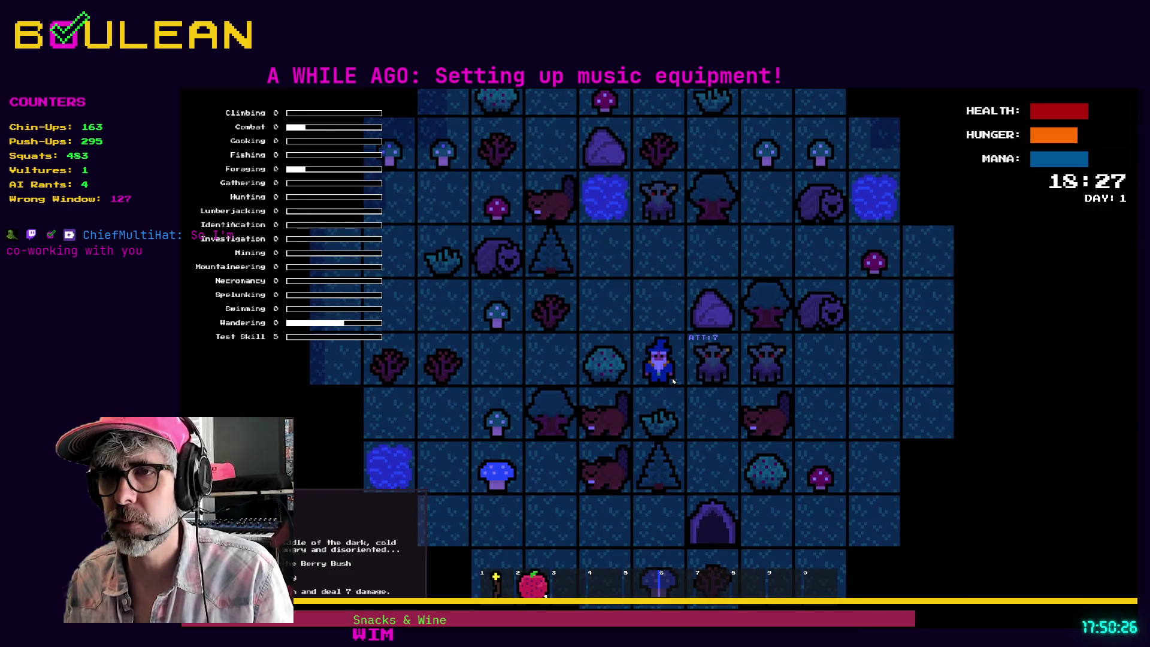
pyautogui.press('Right')
pyautogui.press('Right')
pyautogui.press('Right')
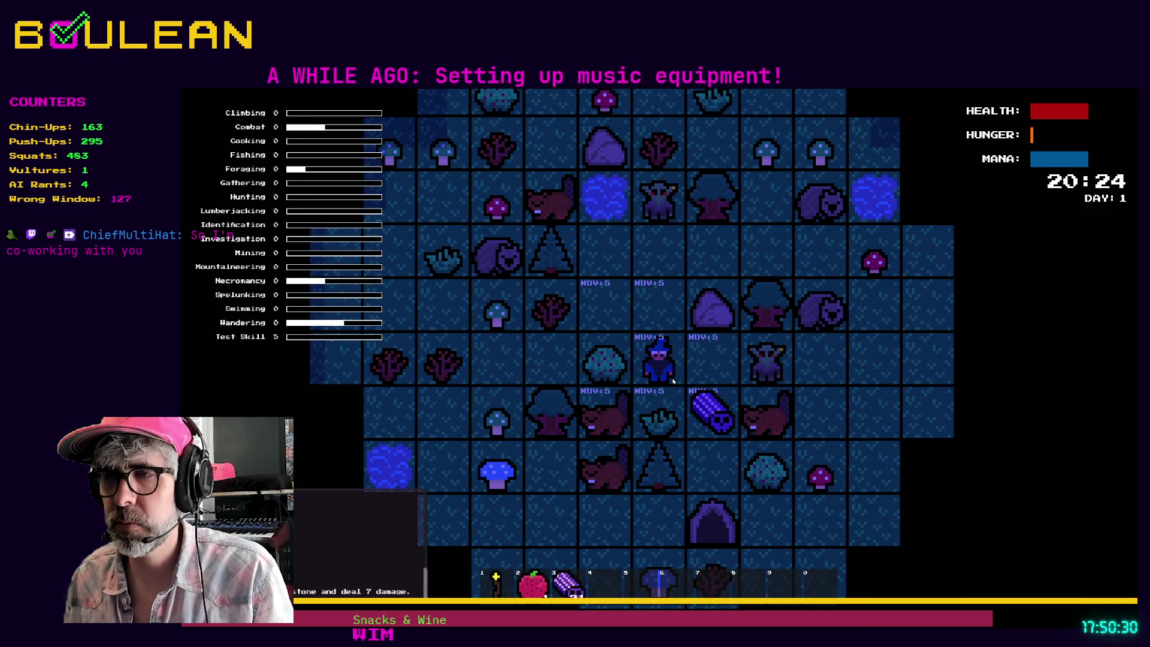
# - Chop the nearby tree and step onto the log to collect it
pyautogui.press('Right')
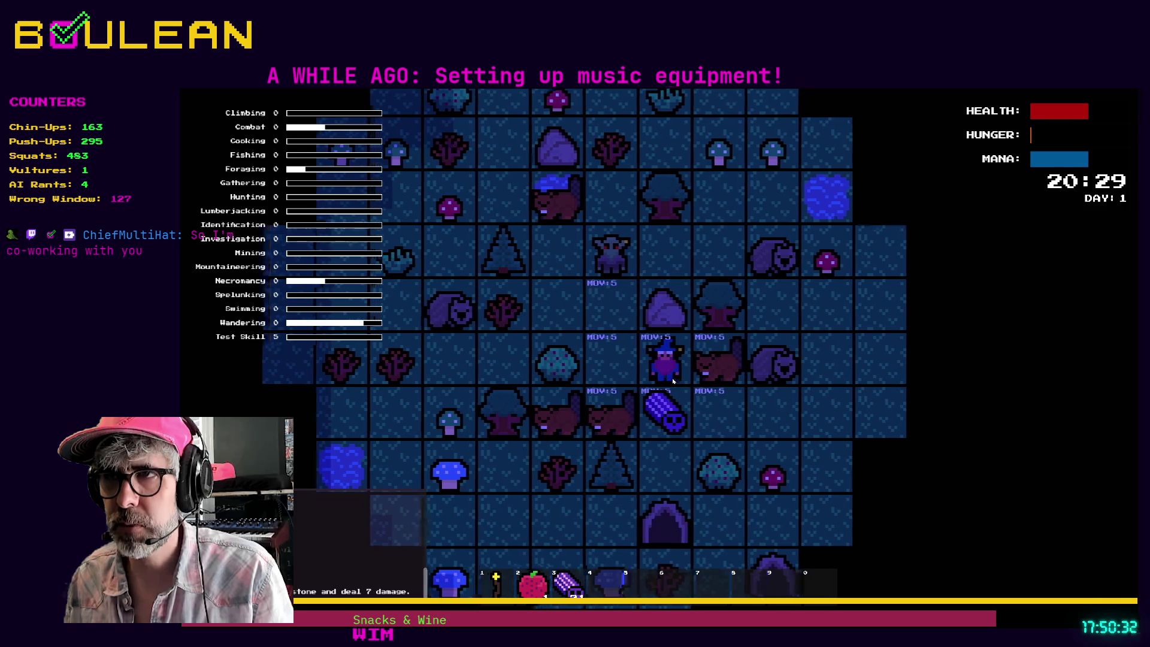
pyautogui.press('Down')
pyautogui.press('Down')
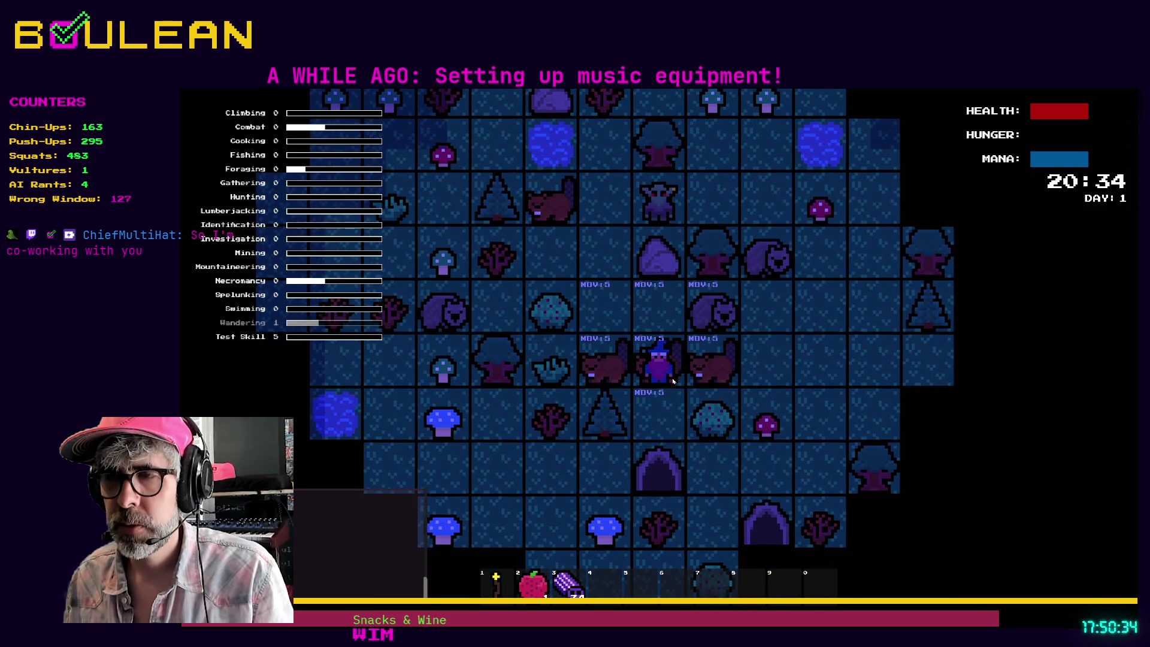
pyautogui.press('Left')
pyautogui.press('Left')
pyautogui.press('Left')
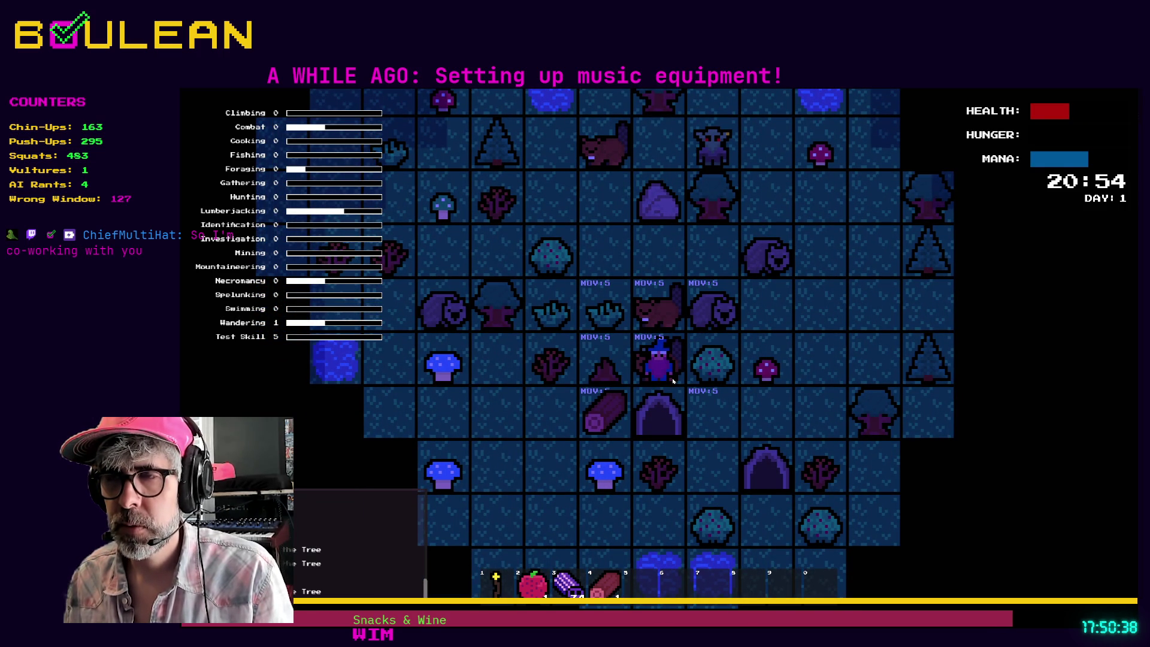
pyautogui.press('Left')
pyautogui.press('Down')
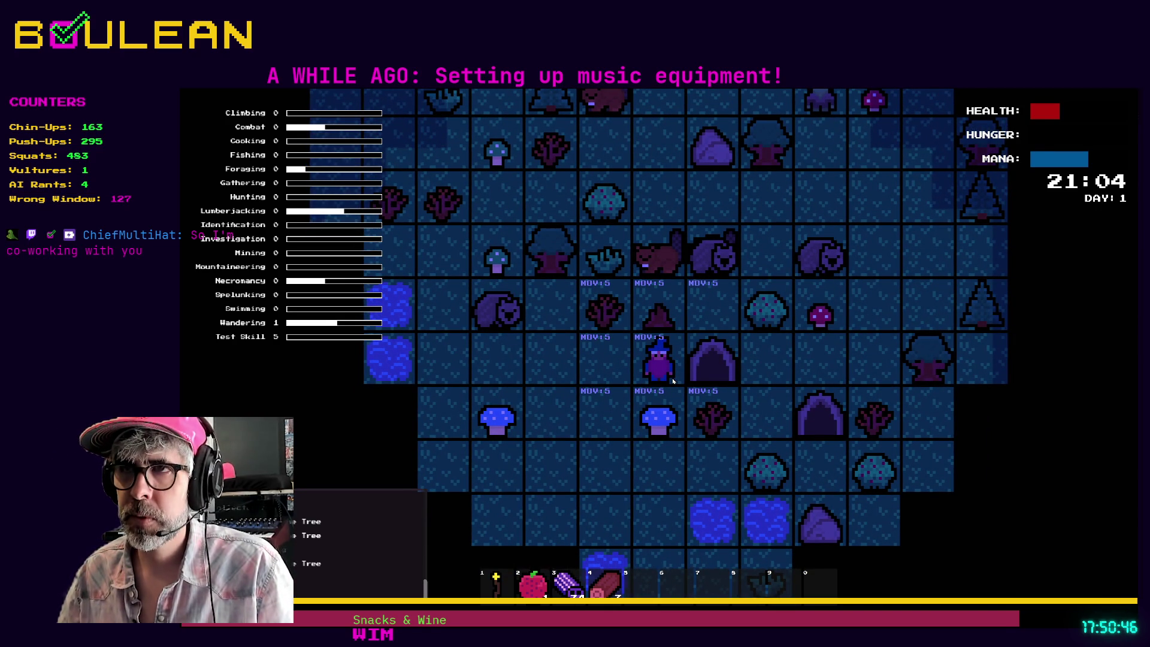
# - Keep moving the wizard until Game Over, then exit the game with Escape
pyautogui.press('Left')
pyautogui.press('Down')
pyautogui.press('Down')
pyautogui.press('Left')
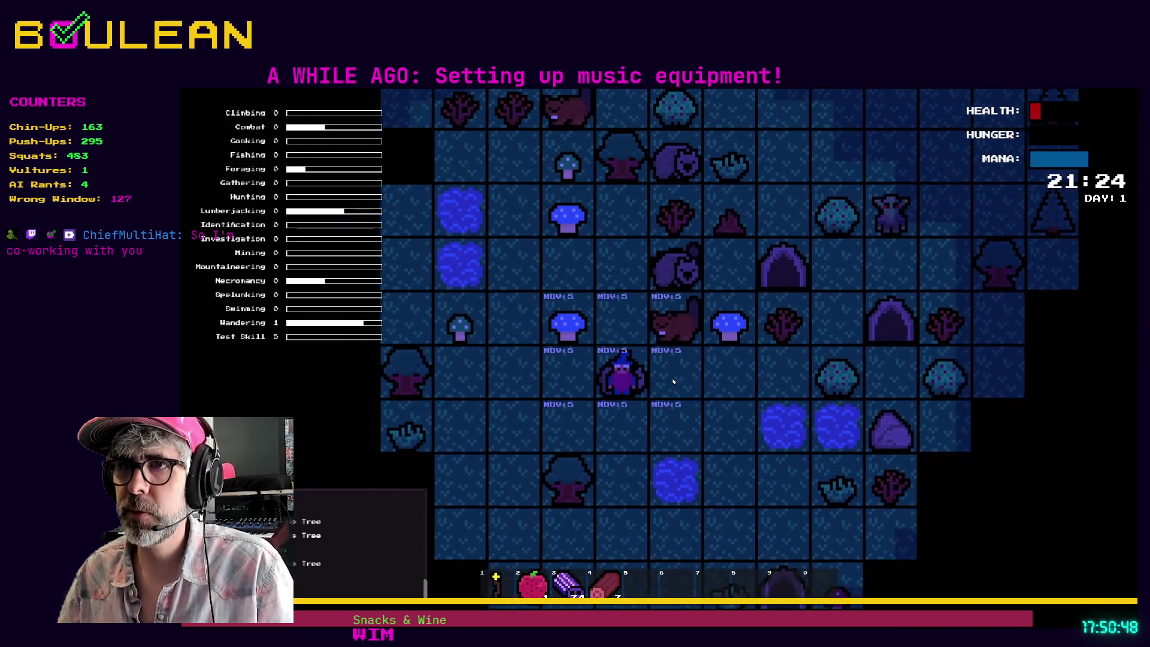
pyautogui.press('Down')
pyautogui.press('Left')
pyautogui.press('Left')
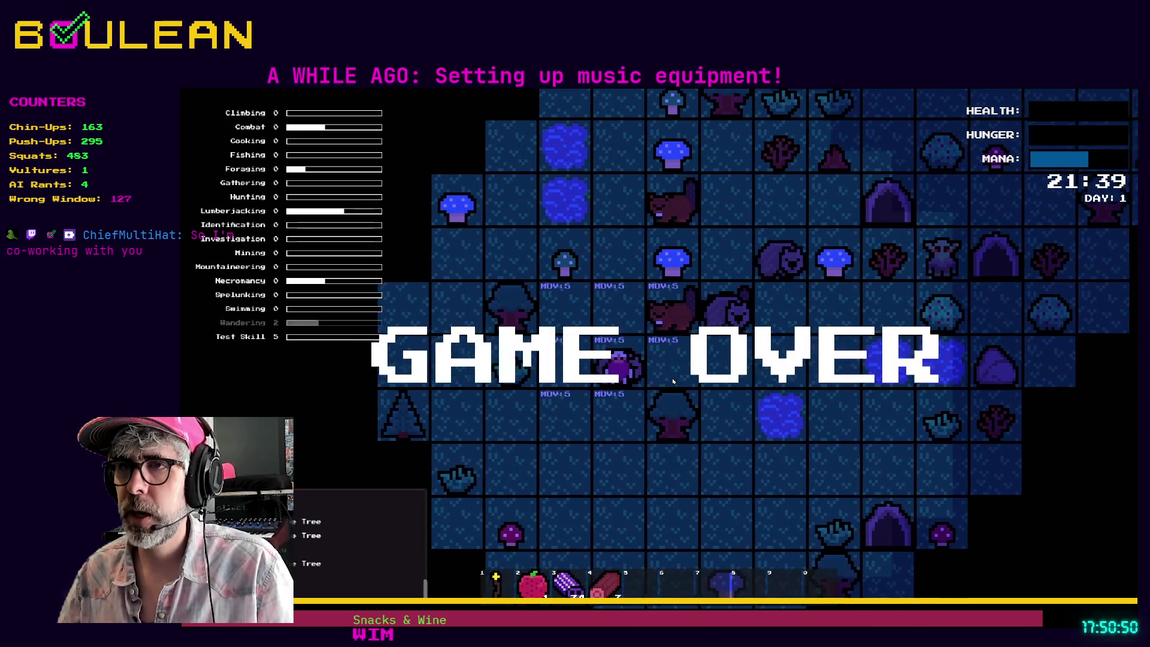
pyautogui.press('Up')
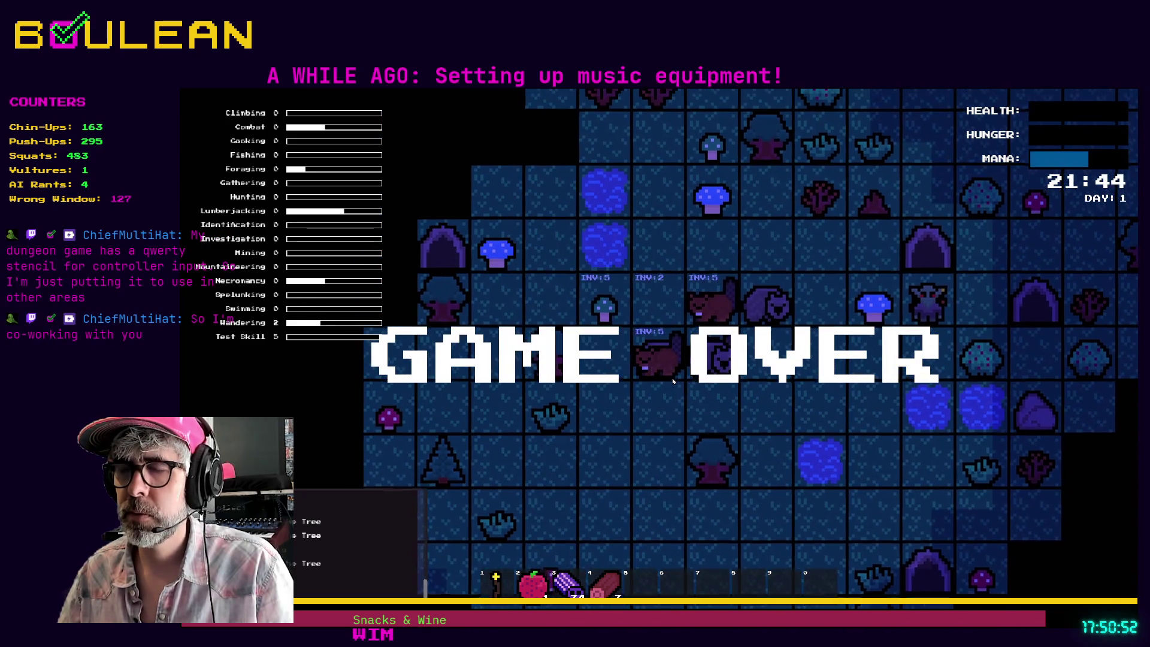
pyautogui.press('Up')
pyautogui.press('Up')
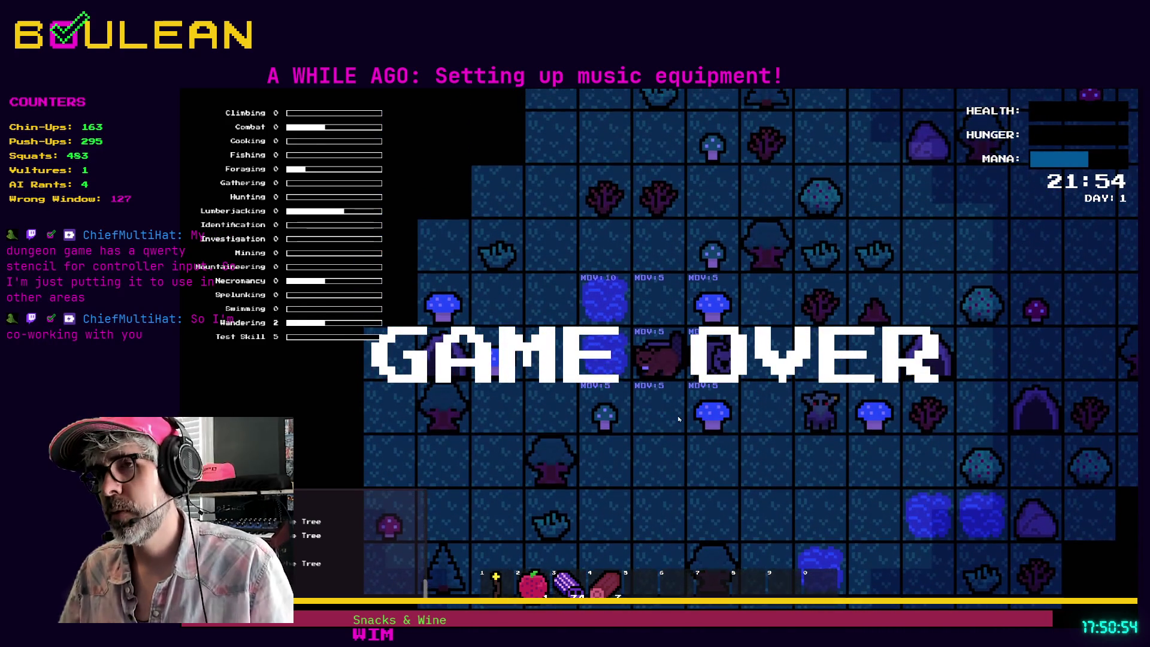
pyautogui.press('Escape')
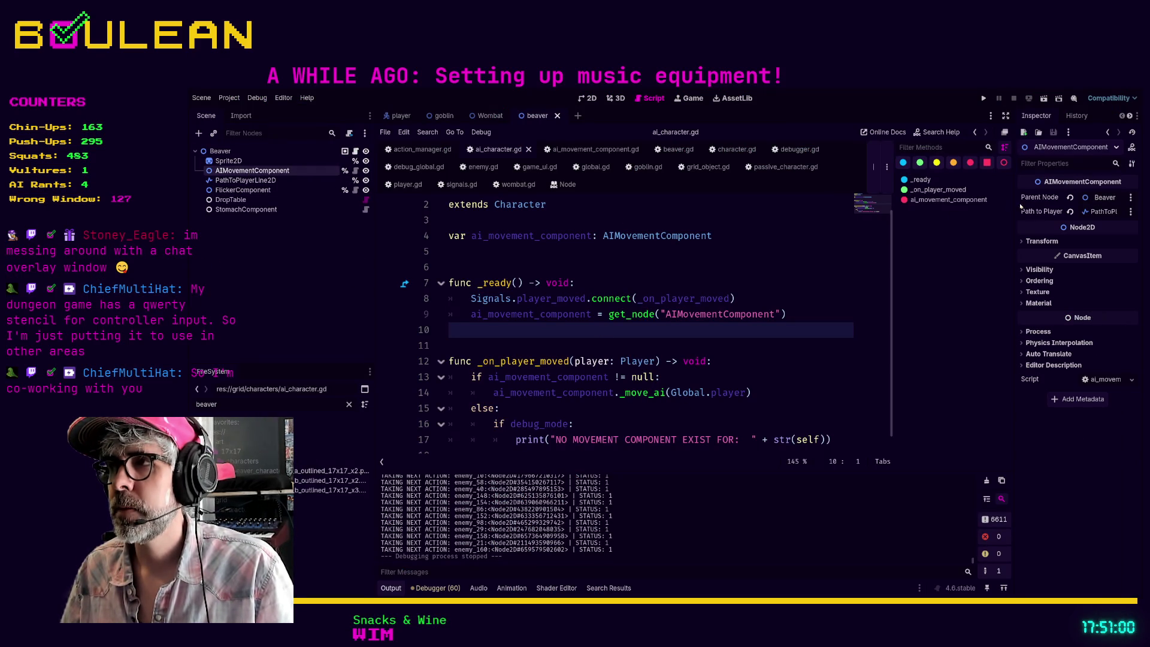
# - Open ai_movement_component.gd and look over its code
pyautogui.click(355, 172)
pyautogui.scroll(15, 636, 305)
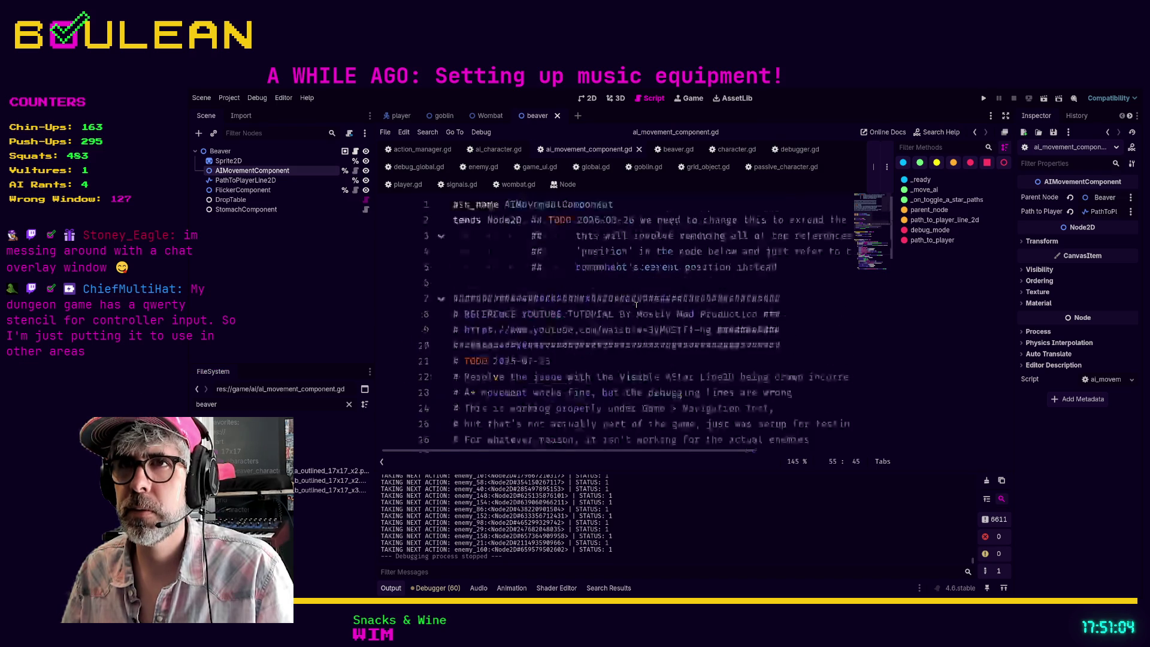
pyautogui.scroll(-3, 636, 304)
pyautogui.scroll(-3, 617, 291)
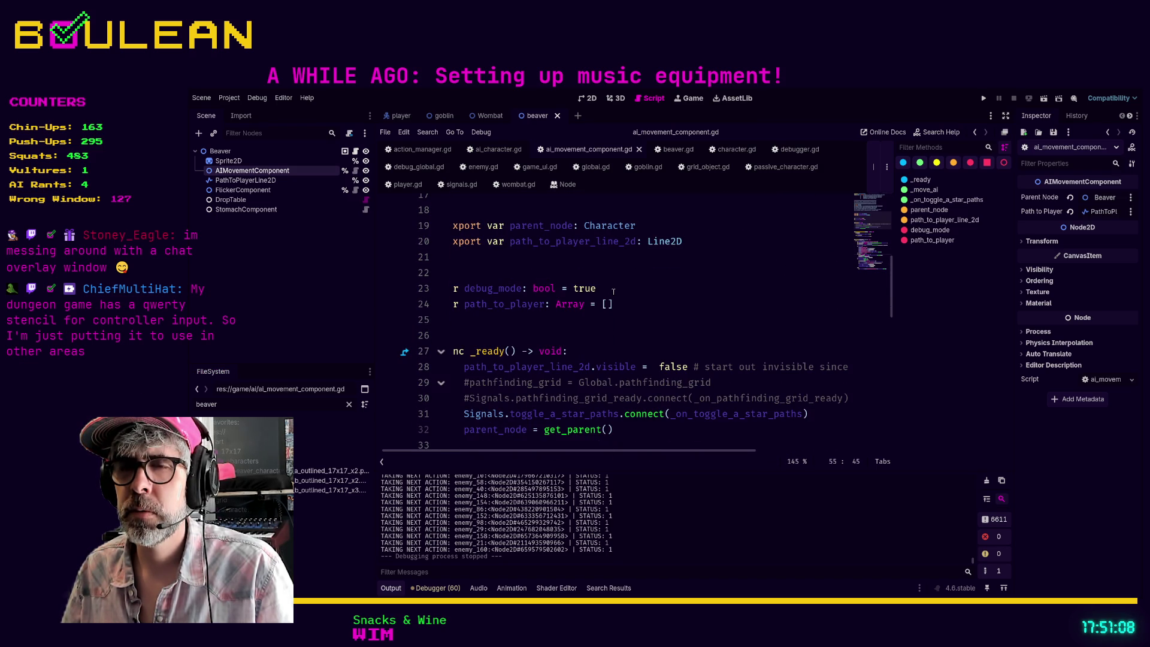
pyautogui.scroll(-1, 609, 430)
pyautogui.scroll(1, 628, 428)
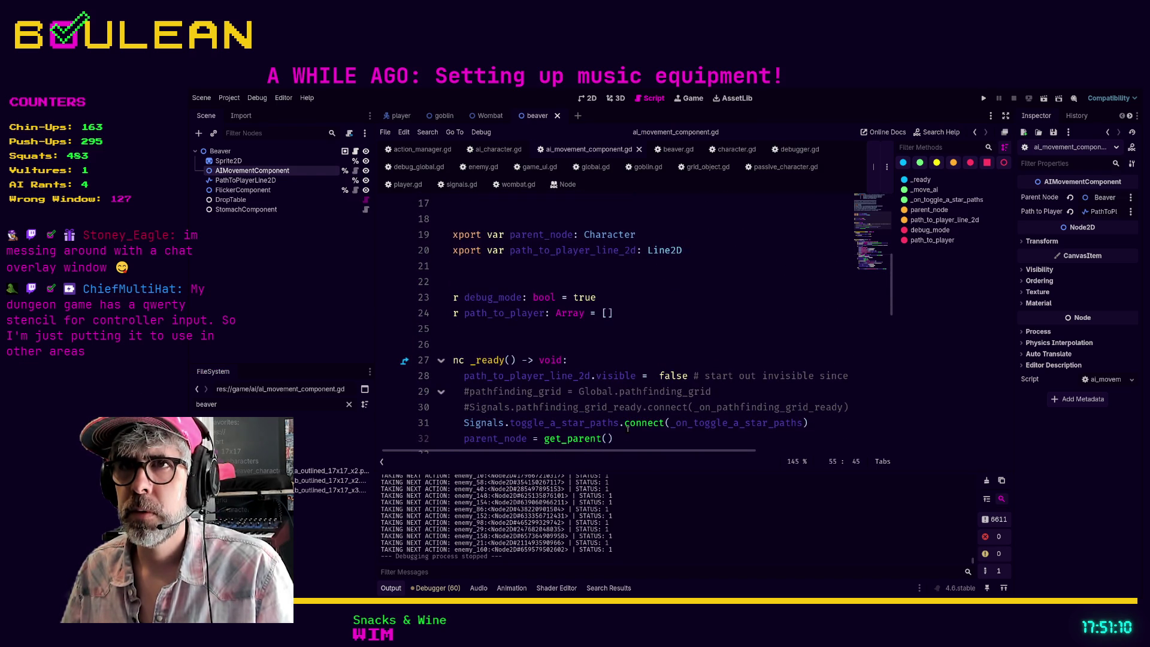
pyautogui.hscroll(-1, 497, 300)
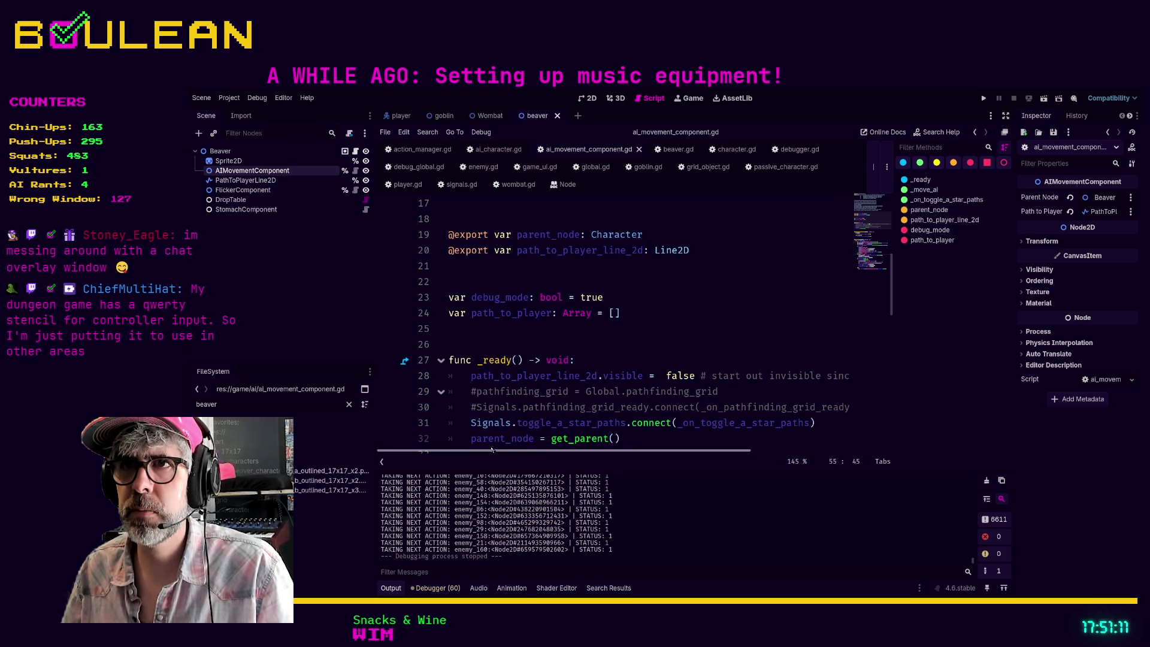
pyautogui.click(493, 254)
pyautogui.click(494, 235)
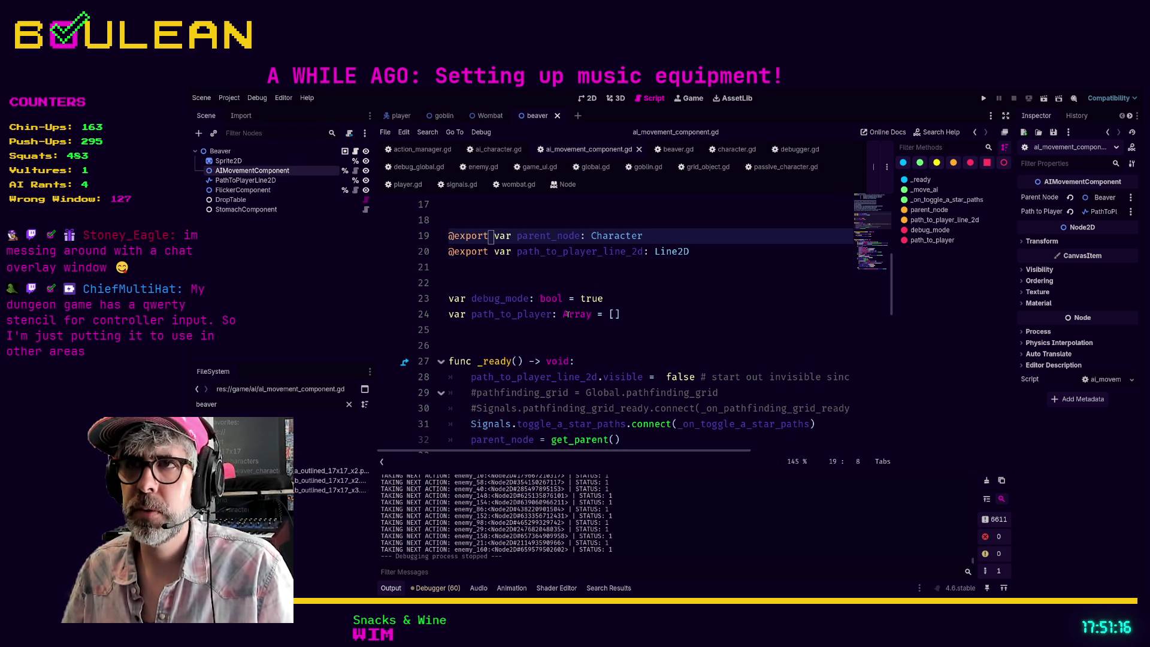
pyautogui.press('Home')
pyautogui.press('Delete')
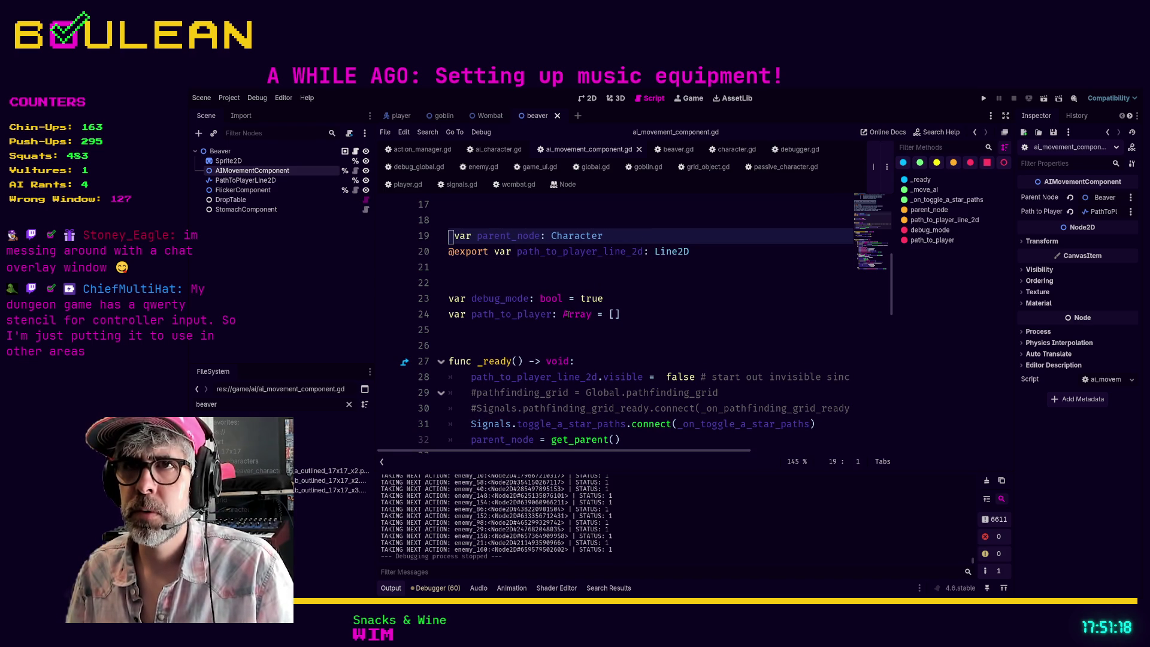
pyautogui.press('Down')
pyautogui.press('Down')
pyautogui.press('Down')
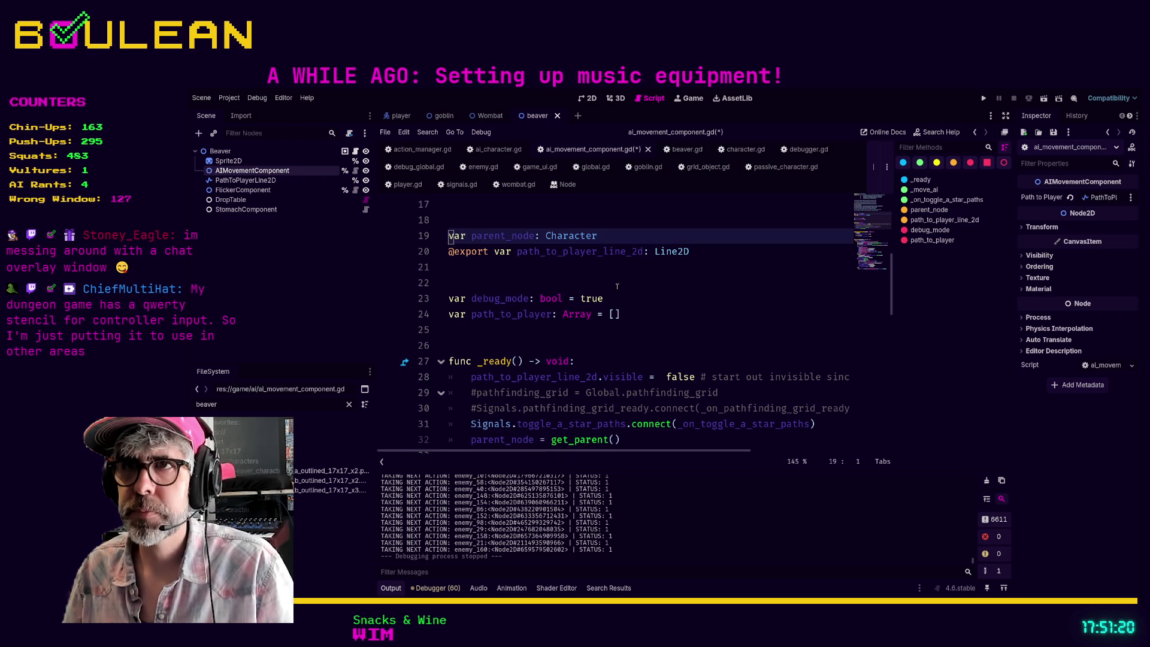
pyautogui.scroll(-2, 617, 285)
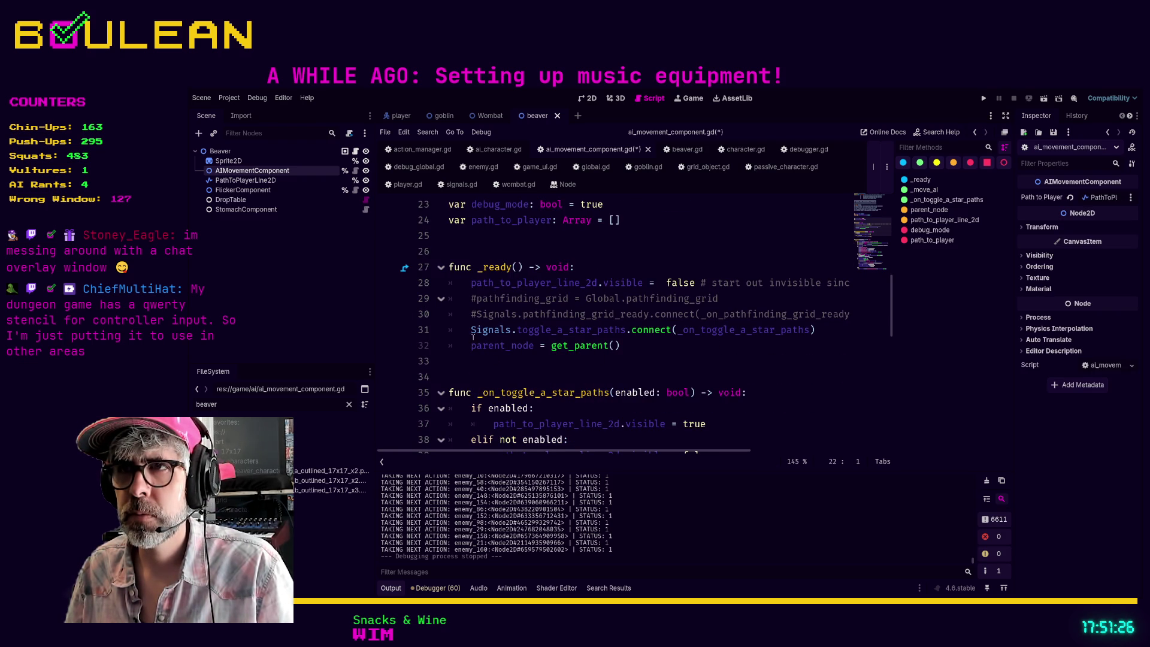
pyautogui.click(473, 314)
pyautogui.click(478, 362)
pyautogui.hotkey('ctrl', 's')
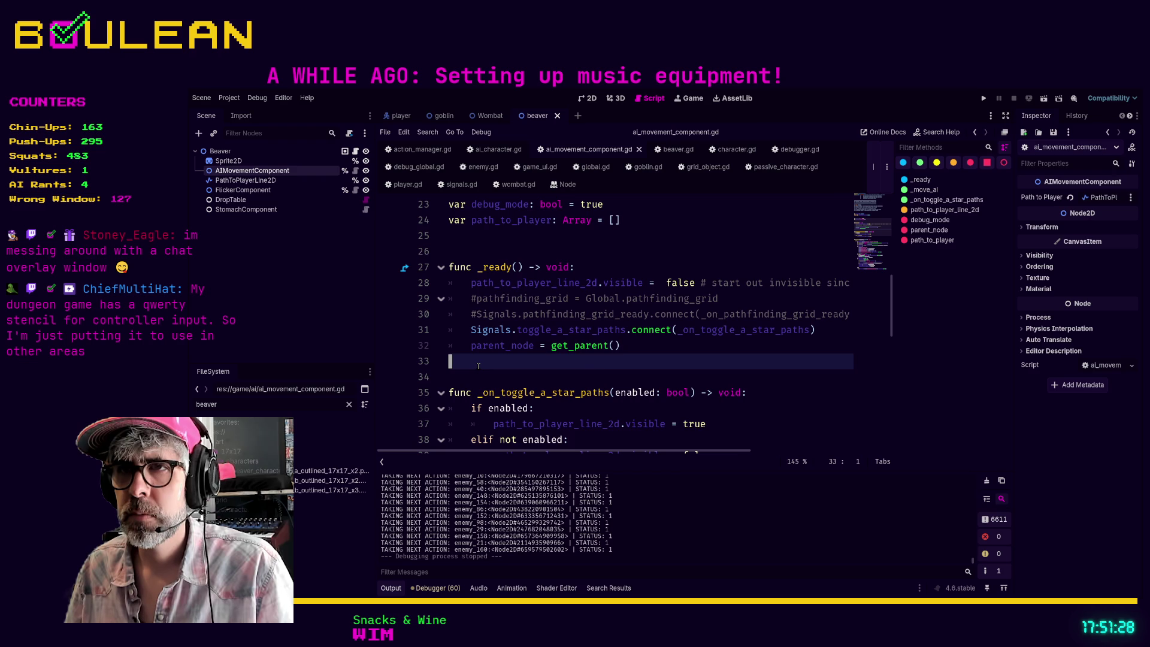
# - Search the script for 'parent_node' from the get_parent() line
pyautogui.scroll(3, 478, 365)
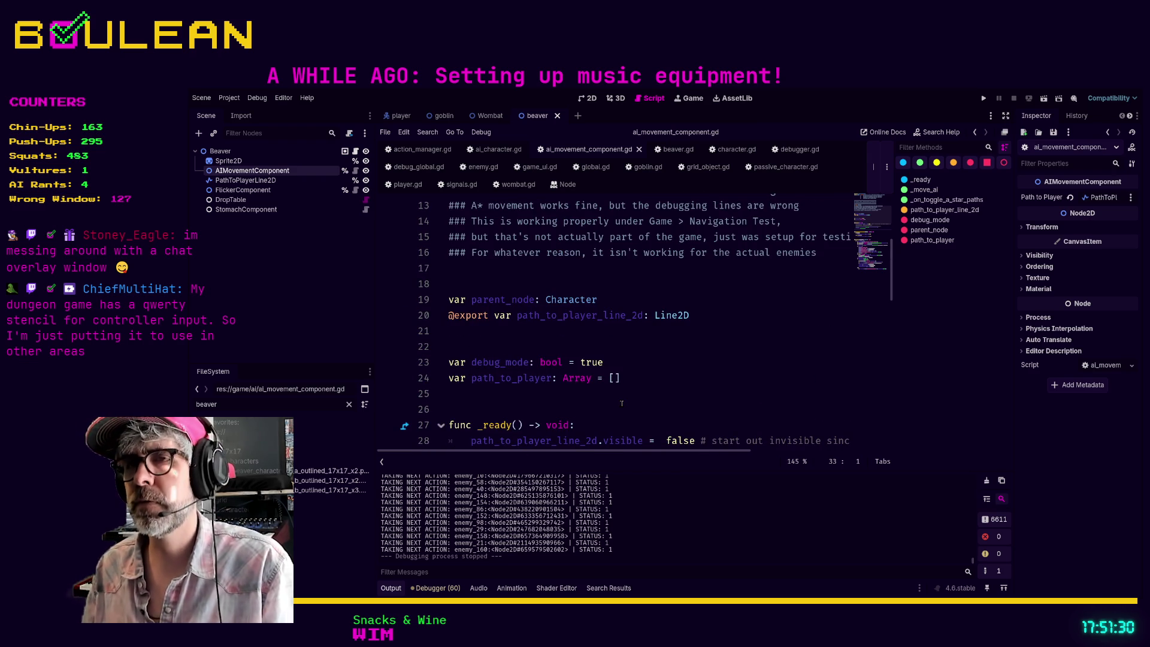
pyautogui.scroll(-2, 622, 403)
pyautogui.click(624, 424)
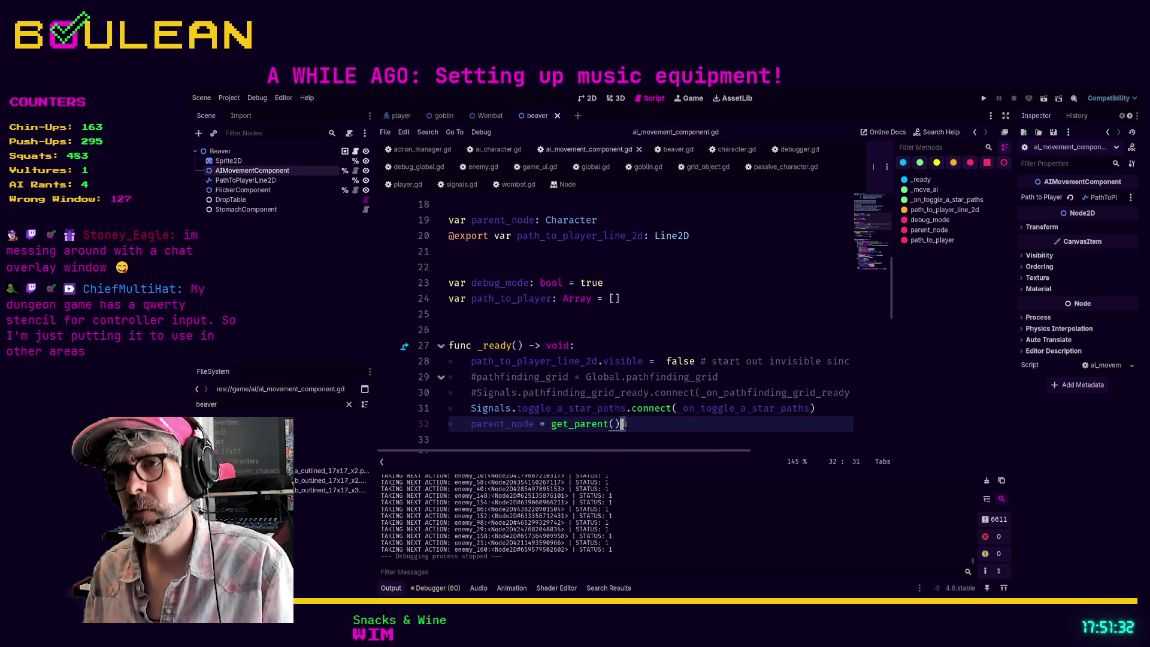
pyautogui.hotkey('ctrl', 'f')
pyautogui.write('parent_node')
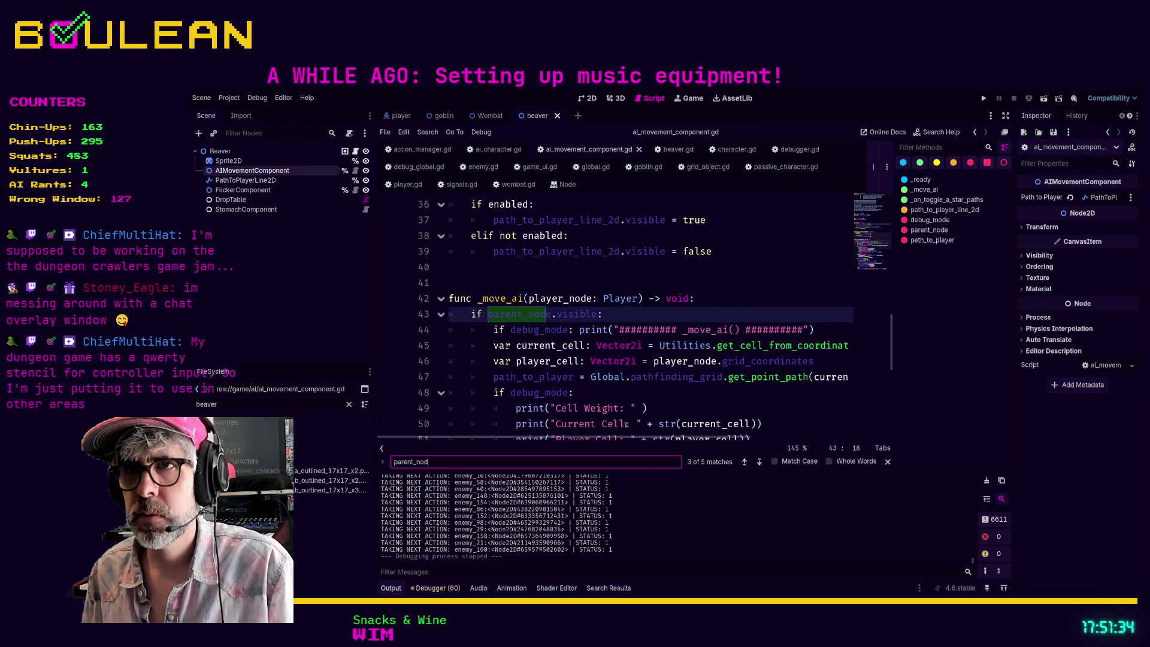
# - Step through the parent_node matches, then run the project with F5
pyautogui.press('Return')
pyautogui.press('Return')
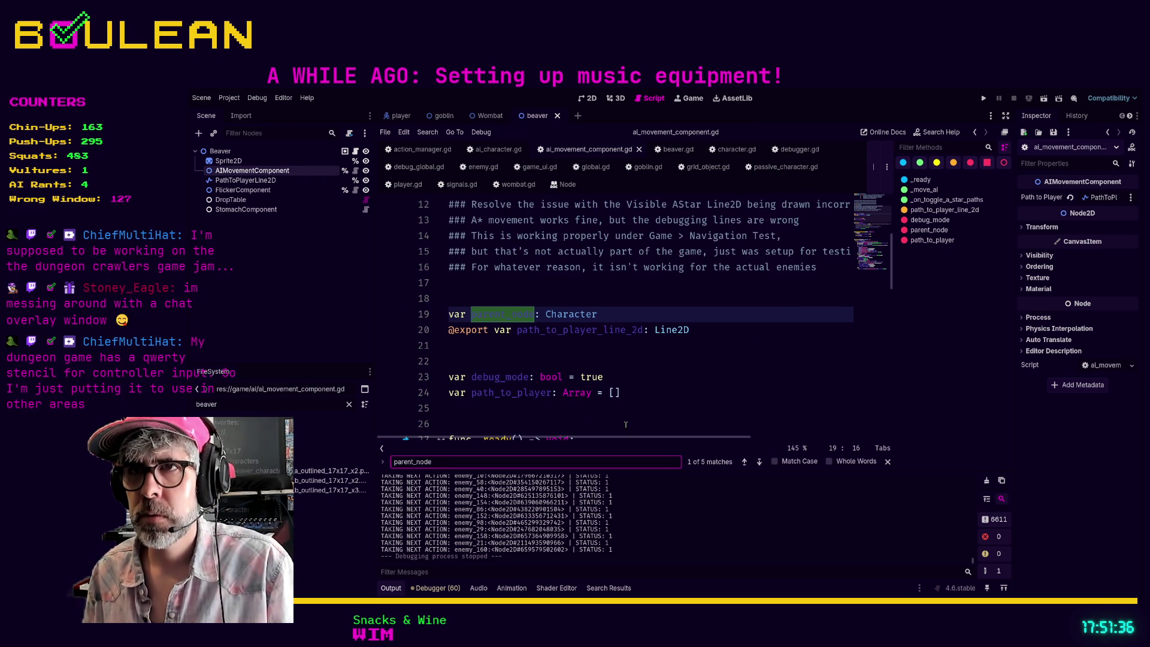
pyautogui.press('Return')
pyautogui.press('F5')
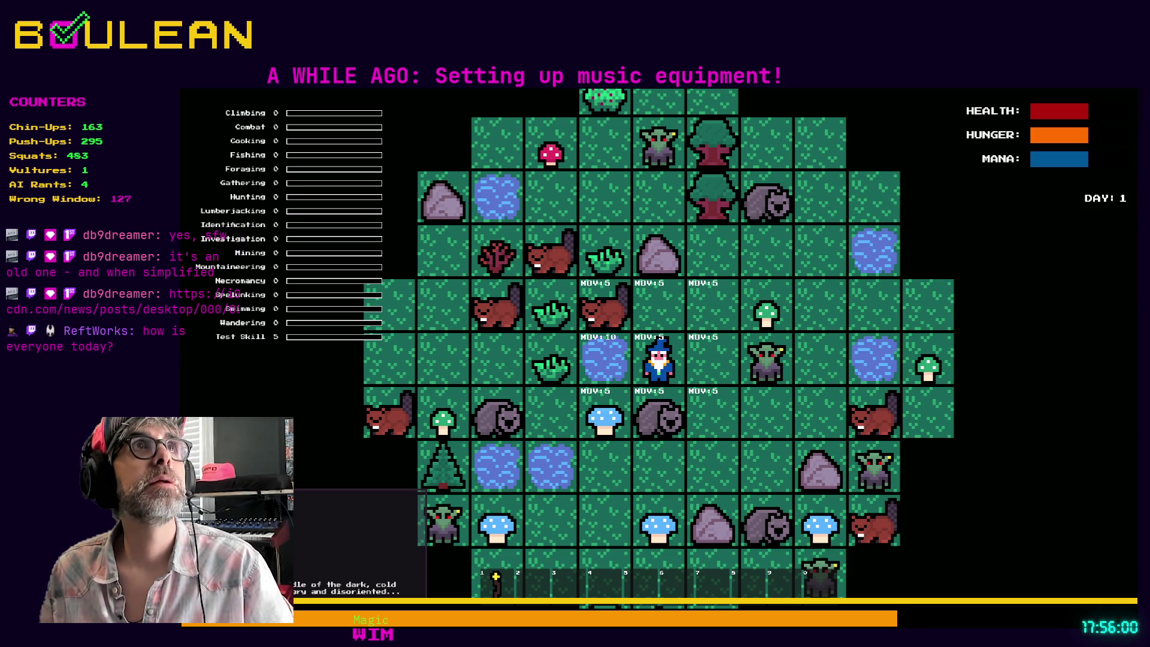
# - Stop the running game with F8
pyautogui.press('F8')
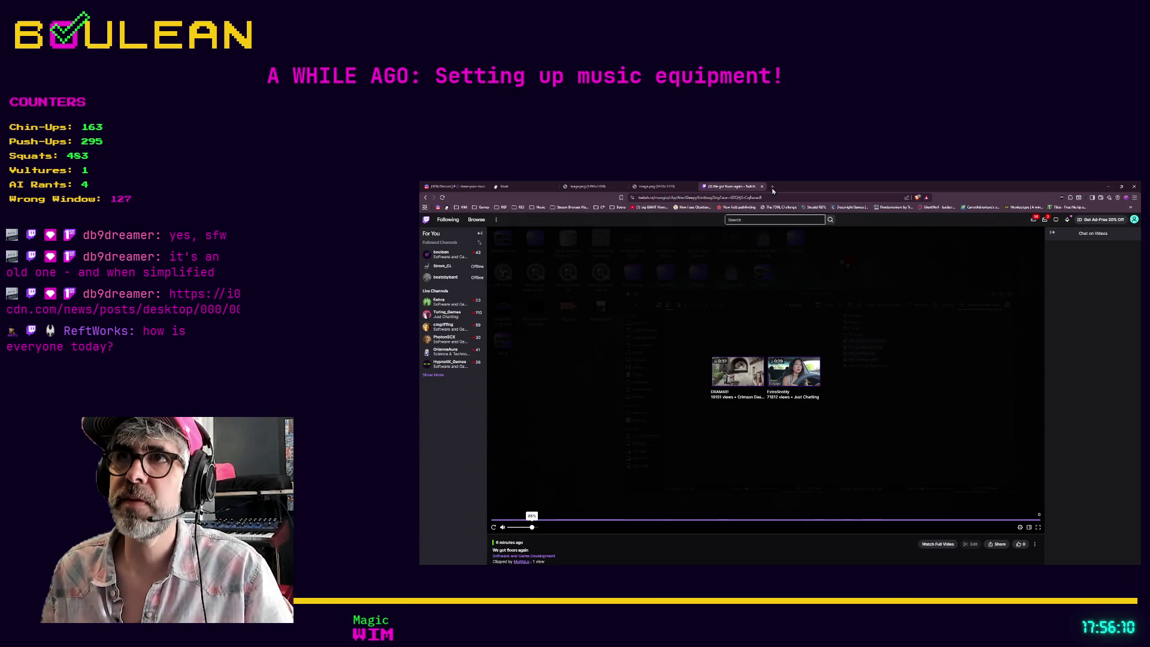
# - Load the shared comic image link in a new tab and zoom in, then back one step
pyautogui.click(776, 191)
pyautogui.hotkey('ctrl', 'v')
pyautogui.press('Return')
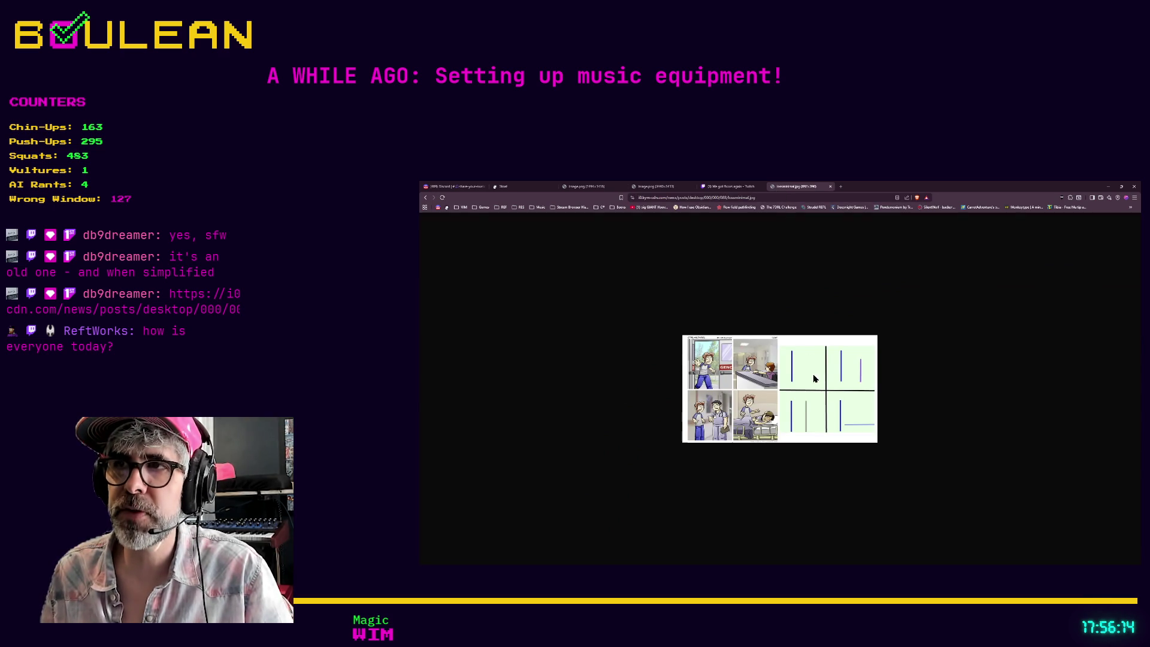
pyautogui.scroll(5, 732, 389)
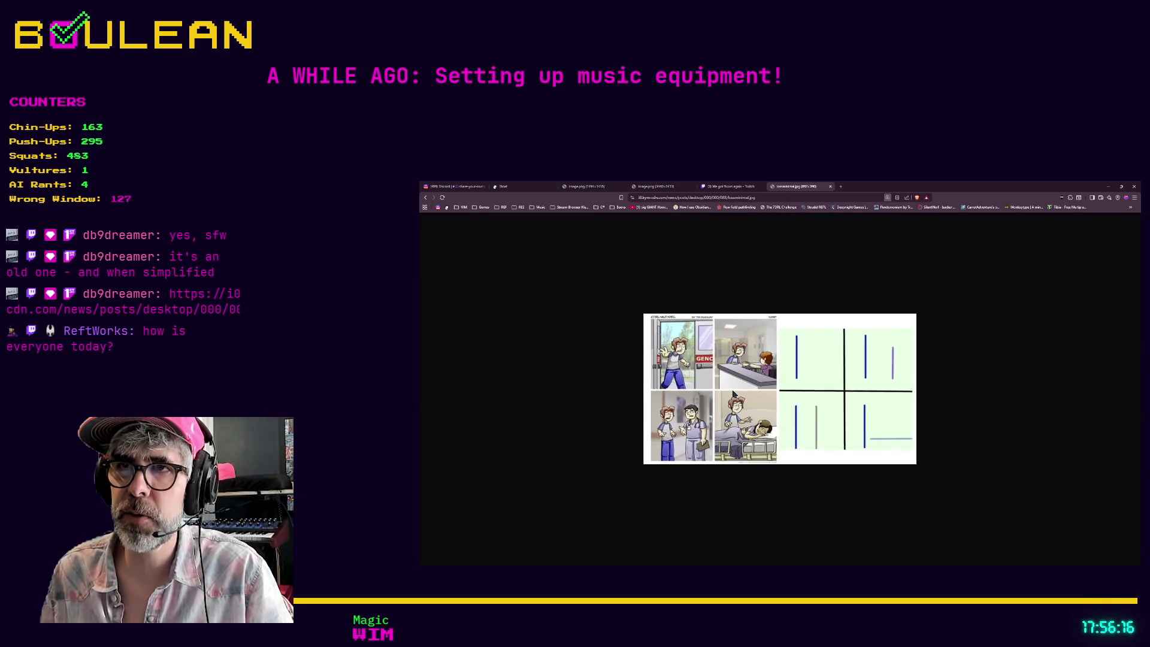
pyautogui.scroll(1, 733, 393)
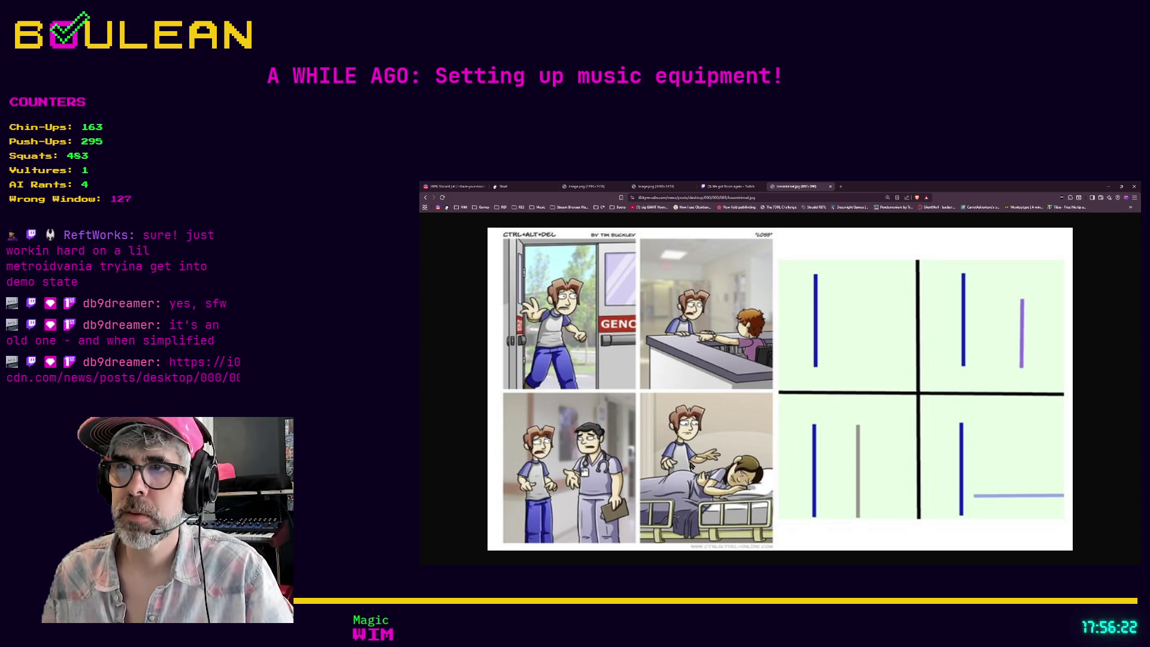
pyautogui.hotkey('ctrl', '-')
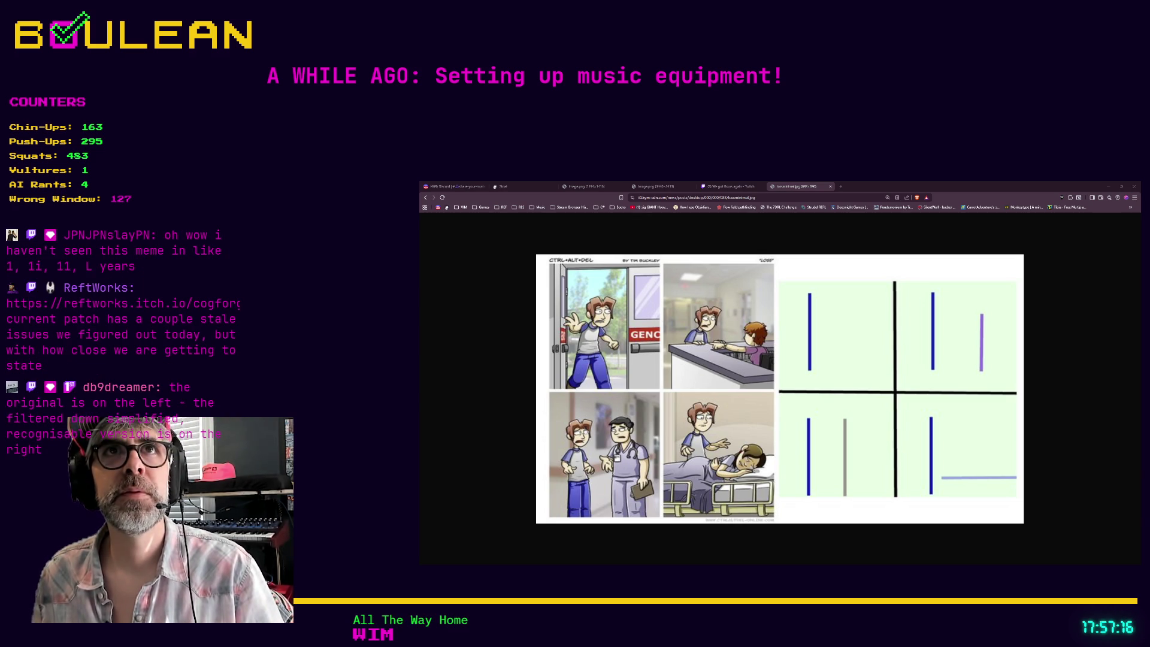
pyautogui.click(841, 186)
# - Load the cogforgelegacy itch.io page from the pasted link and zoom it in
pyautogui.hotkey('ctrl', 'v')
pyautogui.press('Return')
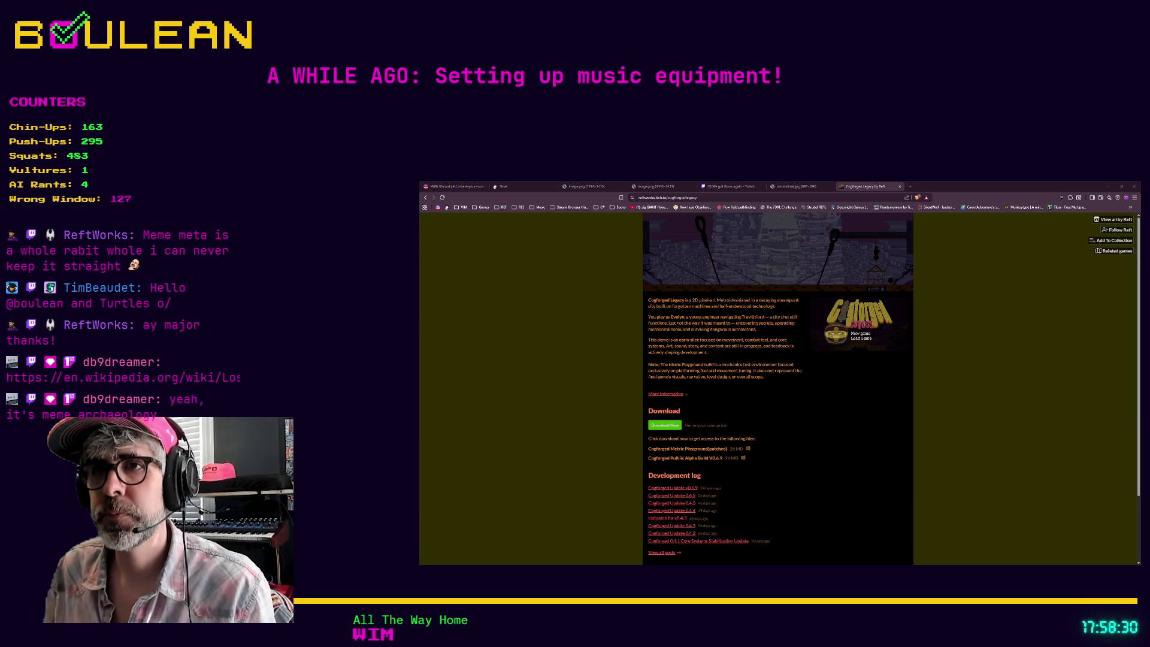
pyautogui.hotkey('ctrl', '+')
pyautogui.hotkey('ctrl', '+')
pyautogui.hotkey('ctrl', '+')
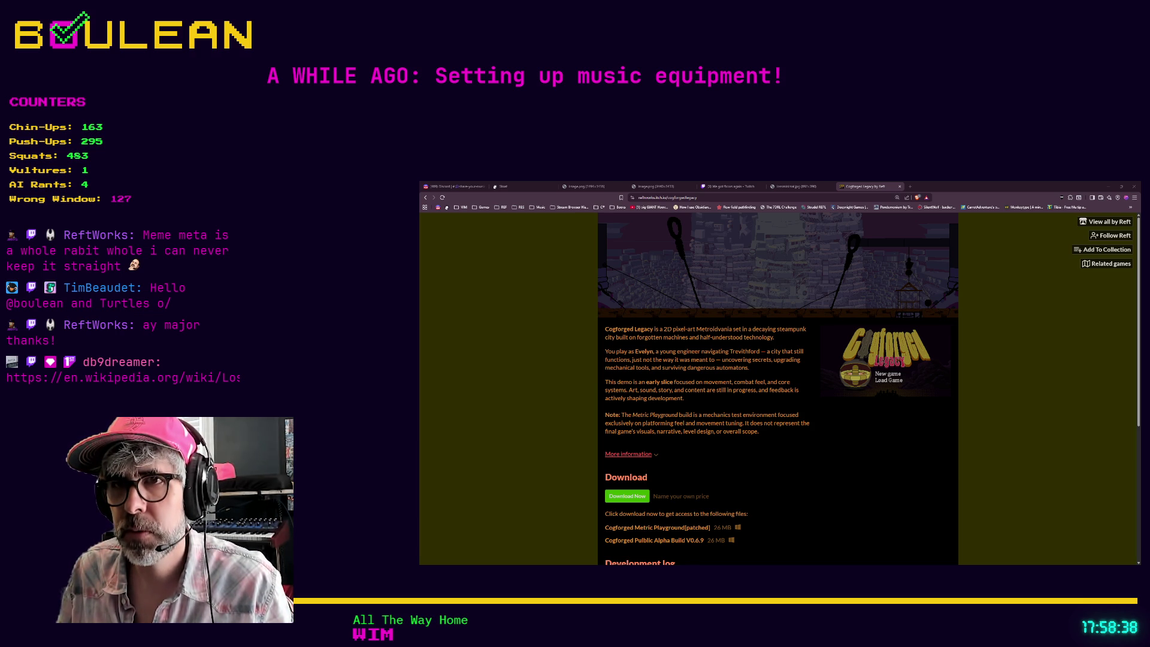
# - Expand 'More information', scroll down the page, and open the Cogforged Update v0.6.9 devlog
pyautogui.click(628, 454)
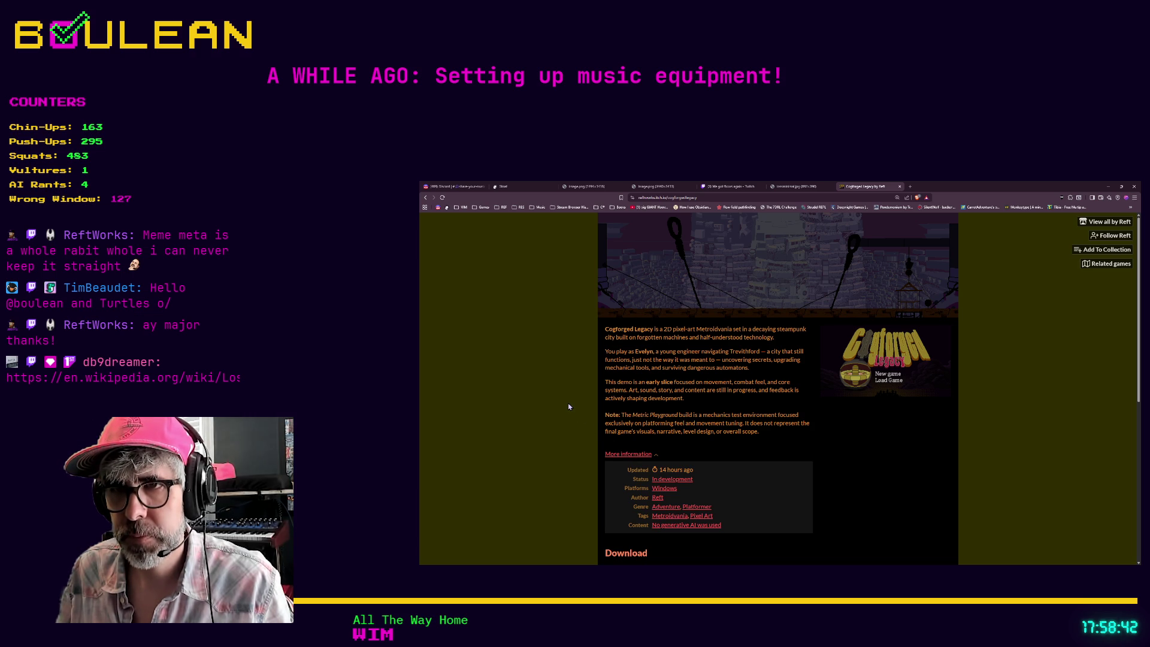
pyautogui.scroll(-1, 570, 412)
pyautogui.scroll(-3, 569, 407)
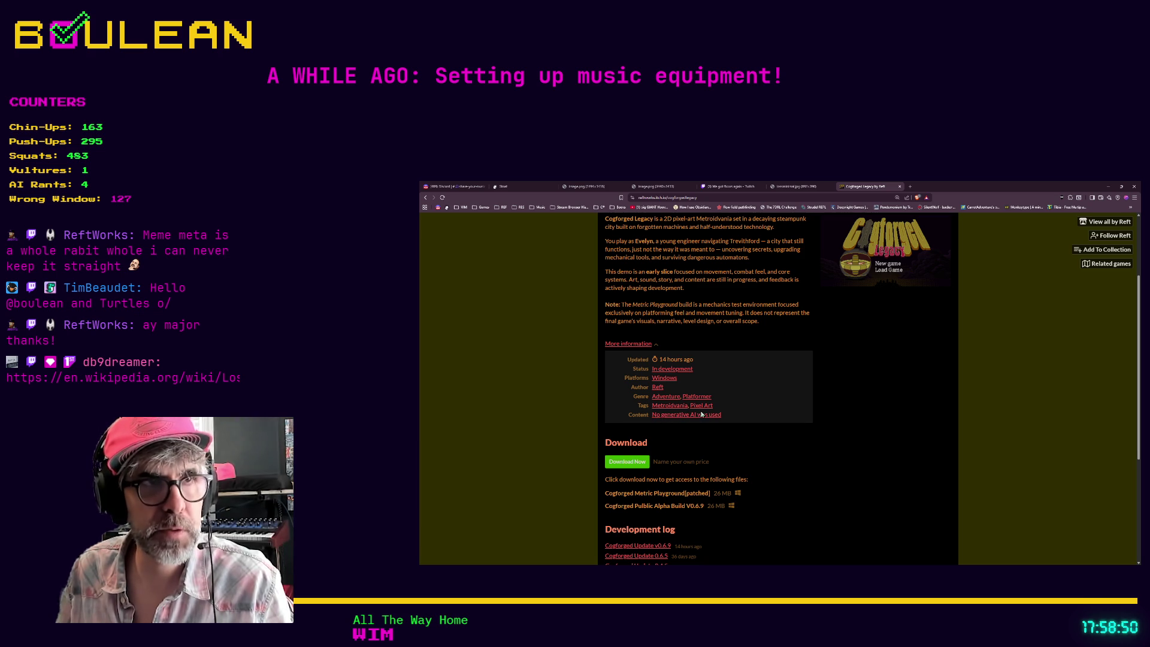
pyautogui.scroll(-1, 765, 410)
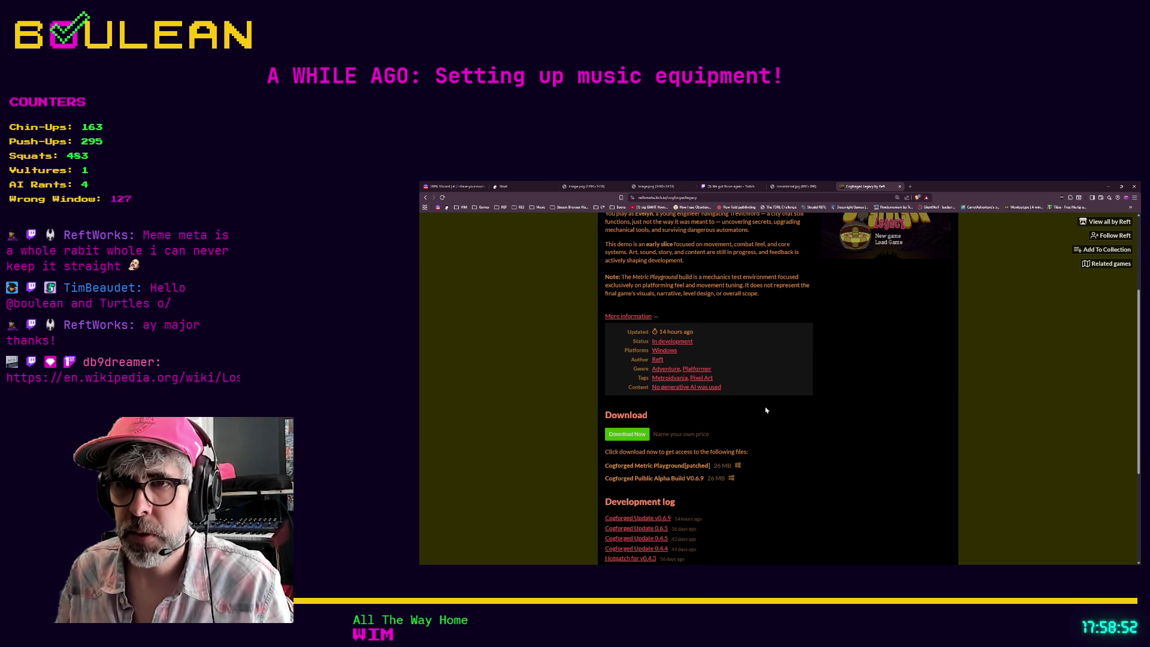
pyautogui.scroll(-1, 766, 411)
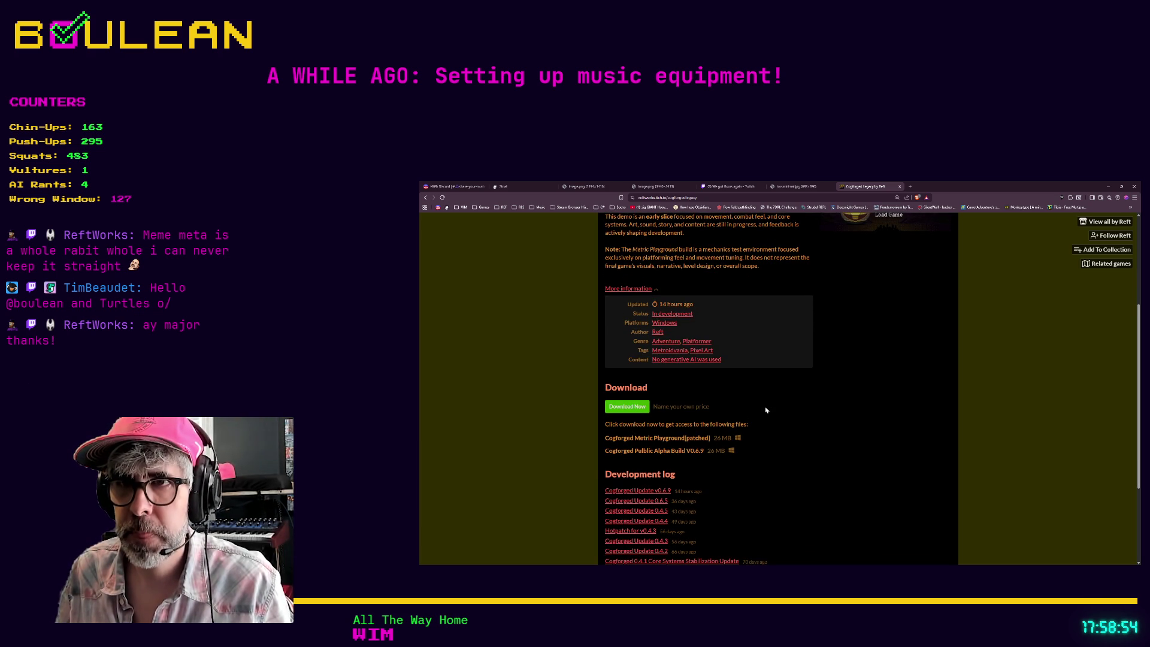
pyautogui.scroll(-5, 765, 410)
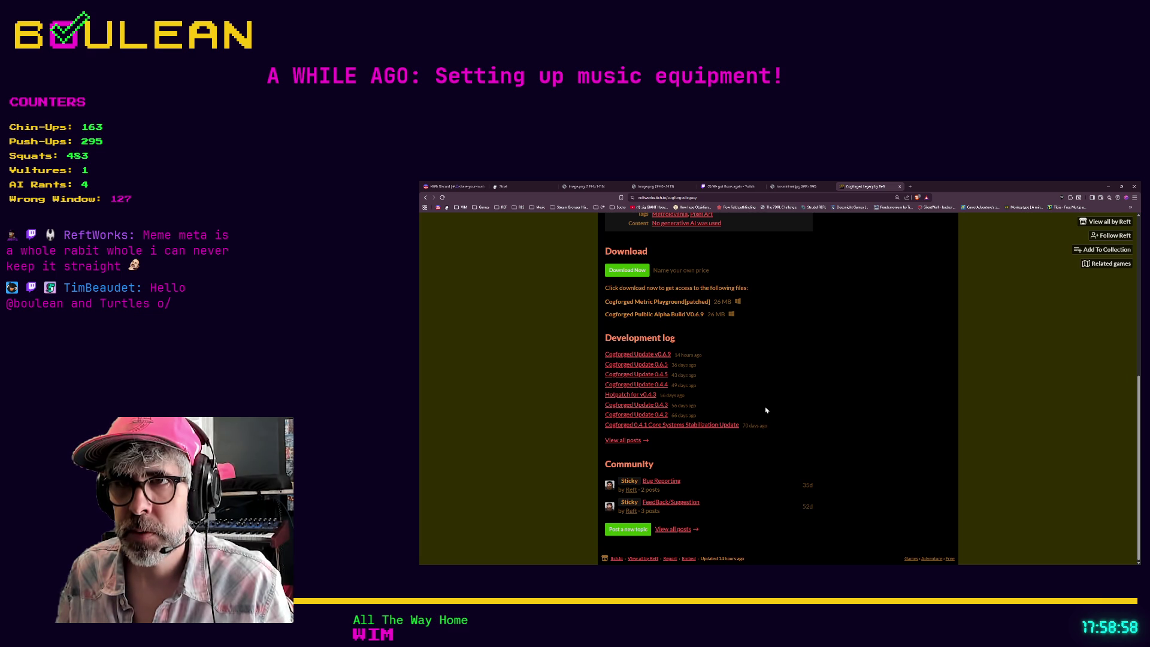
pyautogui.click(643, 358)
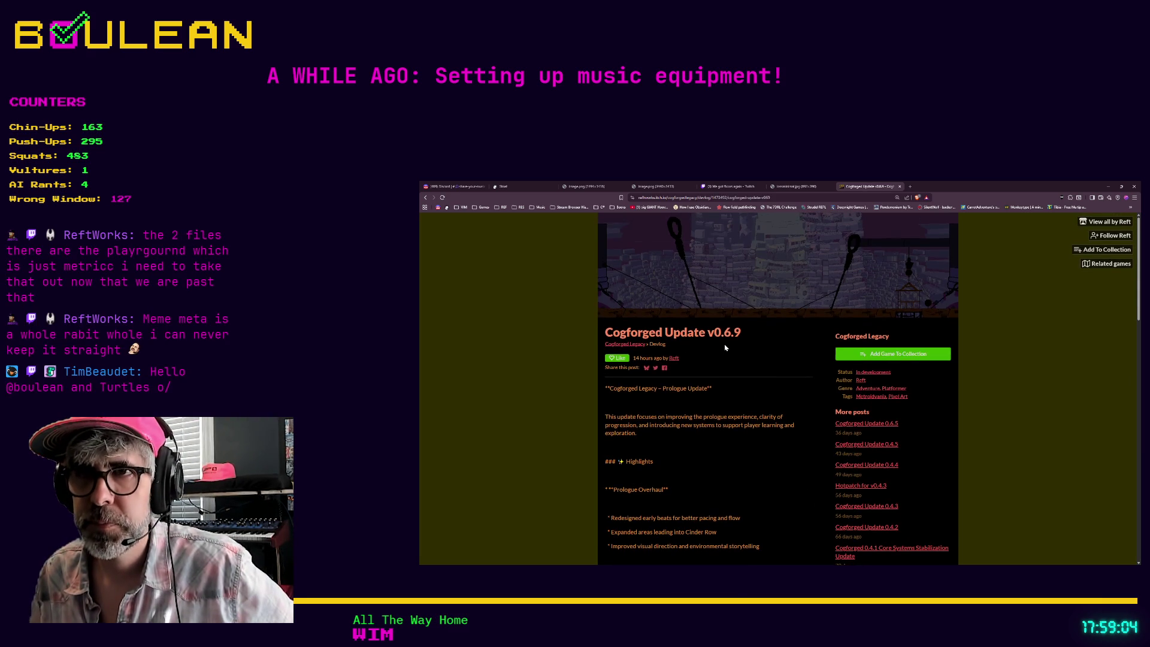
# - Read through the v0.6.9 devlog post, then choose 'See all posts'
pyautogui.scroll(-3, 725, 348)
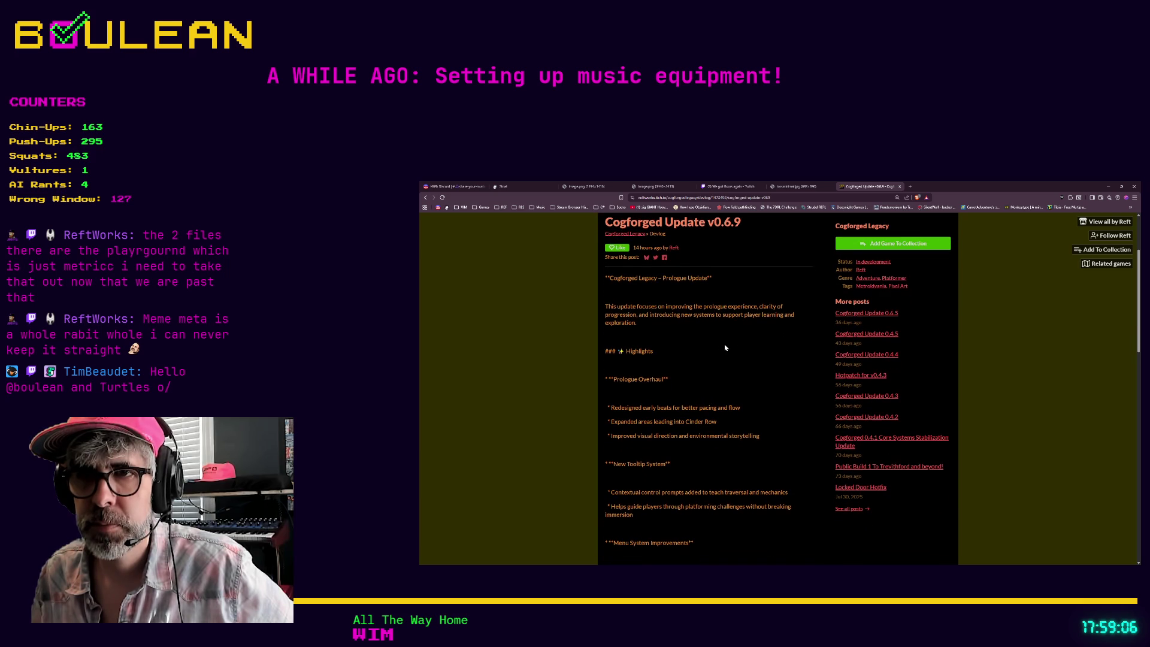
pyautogui.scroll(-2, 725, 348)
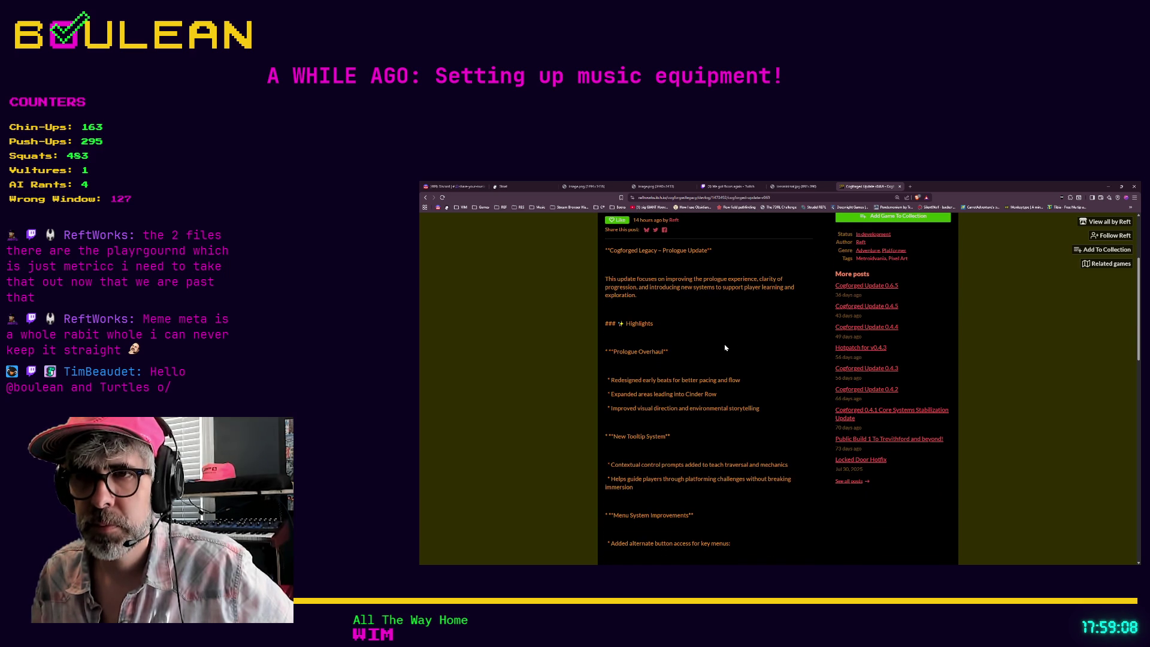
pyautogui.scroll(8, 725, 348)
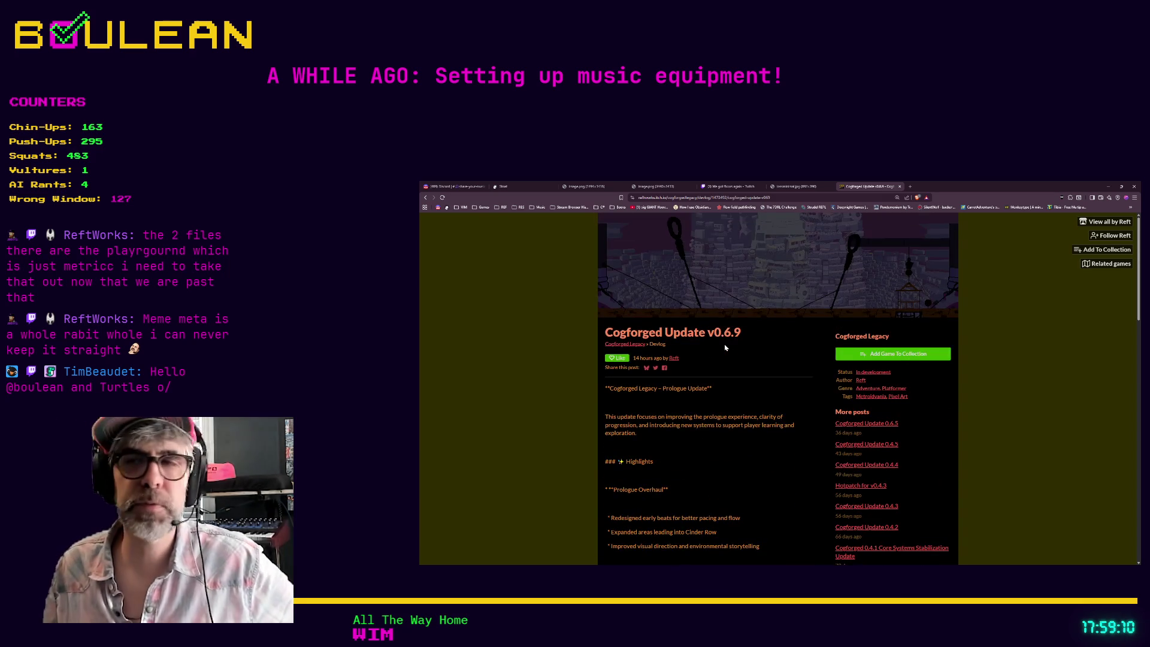
pyautogui.scroll(-7, 717, 357)
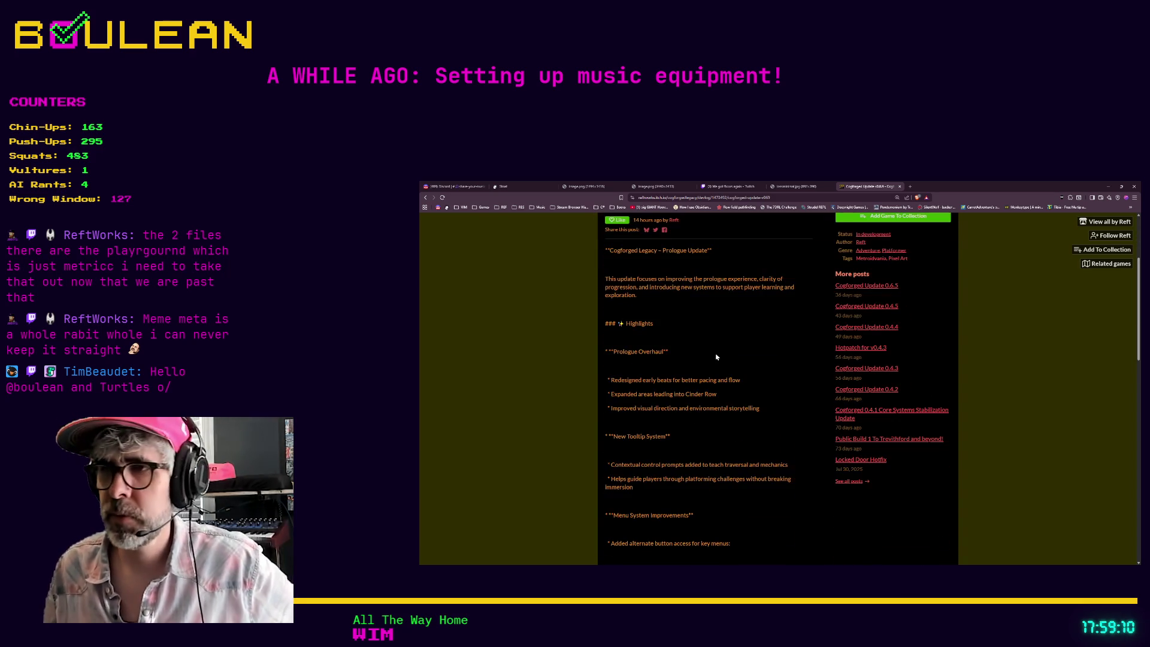
pyautogui.click(855, 484)
# - Scroll the devlog list, then paste the Wikipedia article link into a new tab
pyautogui.scroll(-10, 778, 404)
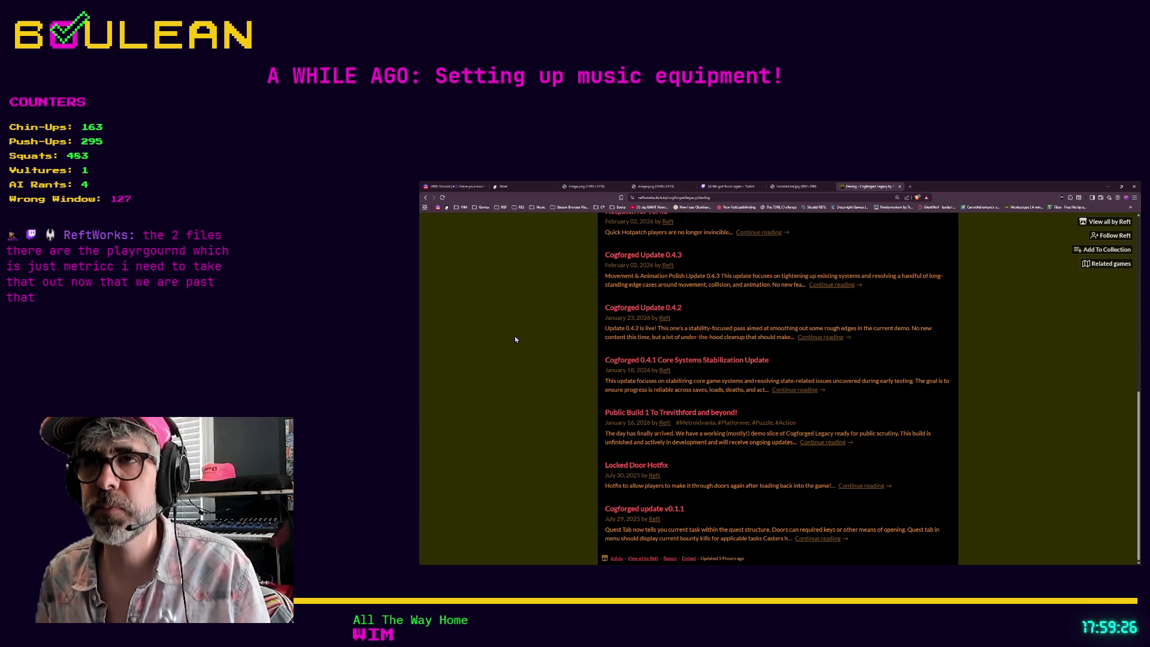
pyautogui.hotkey('ctrl', 't')
pyautogui.hotkey('ctrl', 'v')
# - Load the 'Loss (Ctrl+Alt+Del)' Wikipedia article and read its opening sections
pyautogui.press('Return')
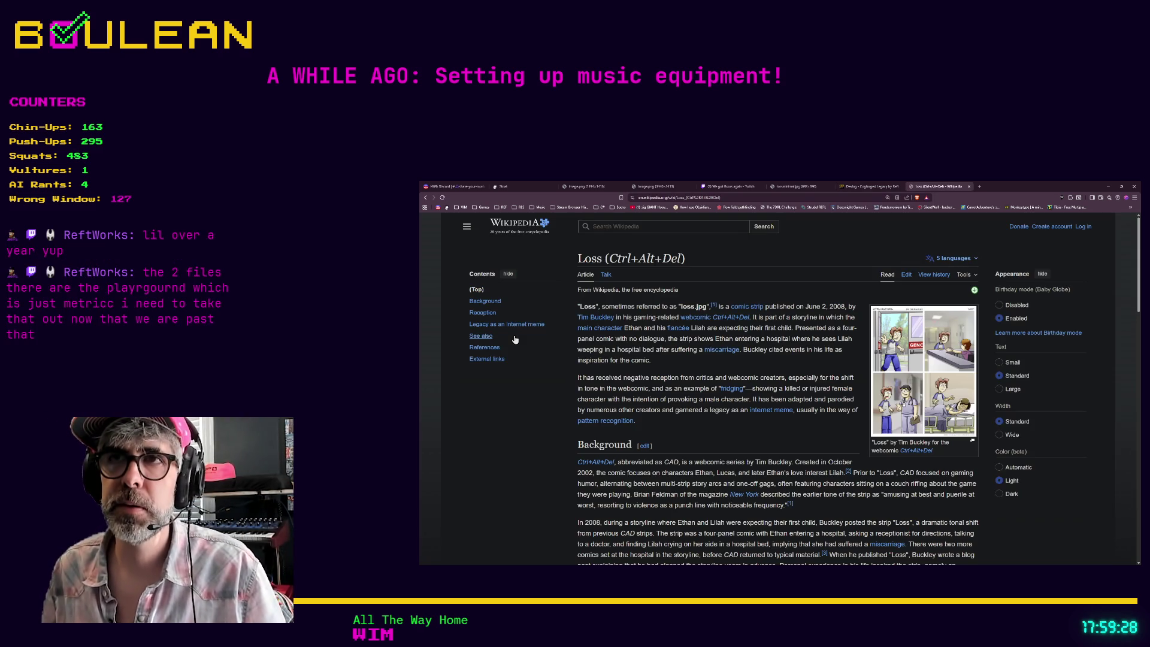
pyautogui.scroll(-1, 662, 317)
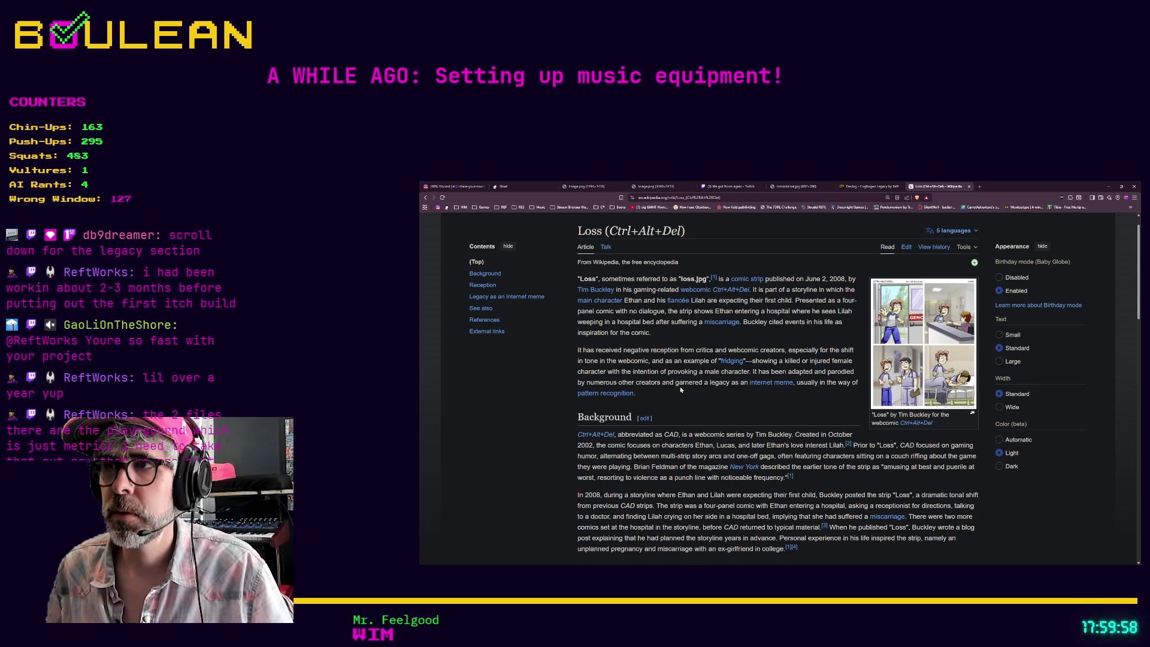
pyautogui.scroll(-1, 681, 389)
pyautogui.moveTo(731, 338)
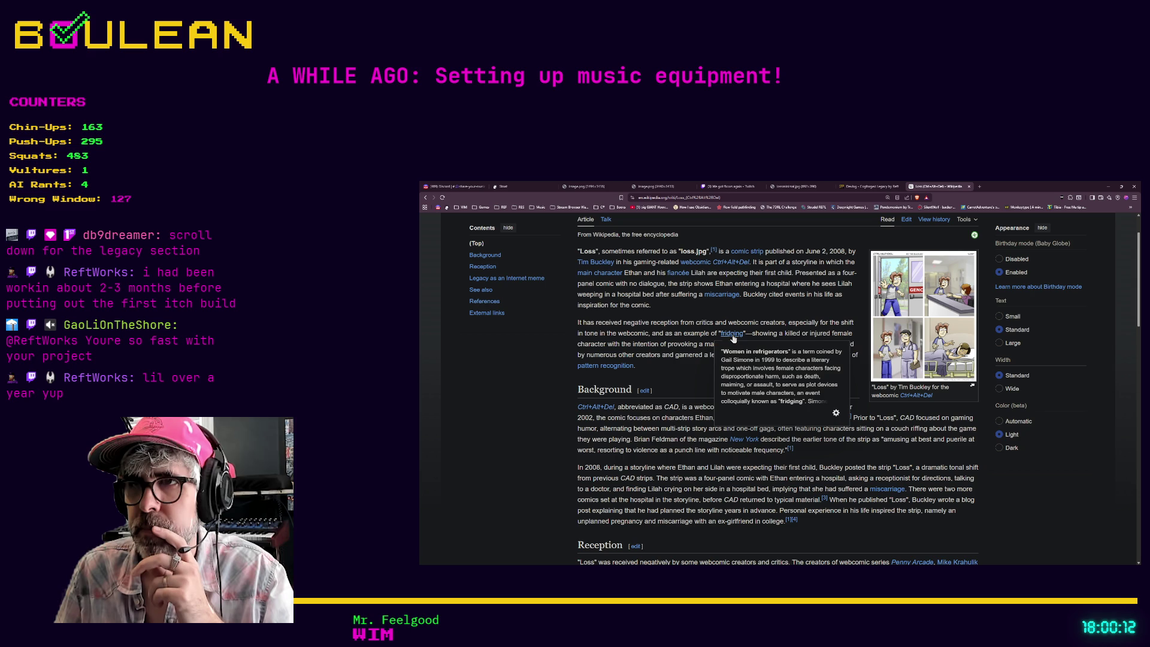
# - Scroll through Reception and Legacy as an Internet meme down to See also and References
pyautogui.scroll(-2, 682, 379)
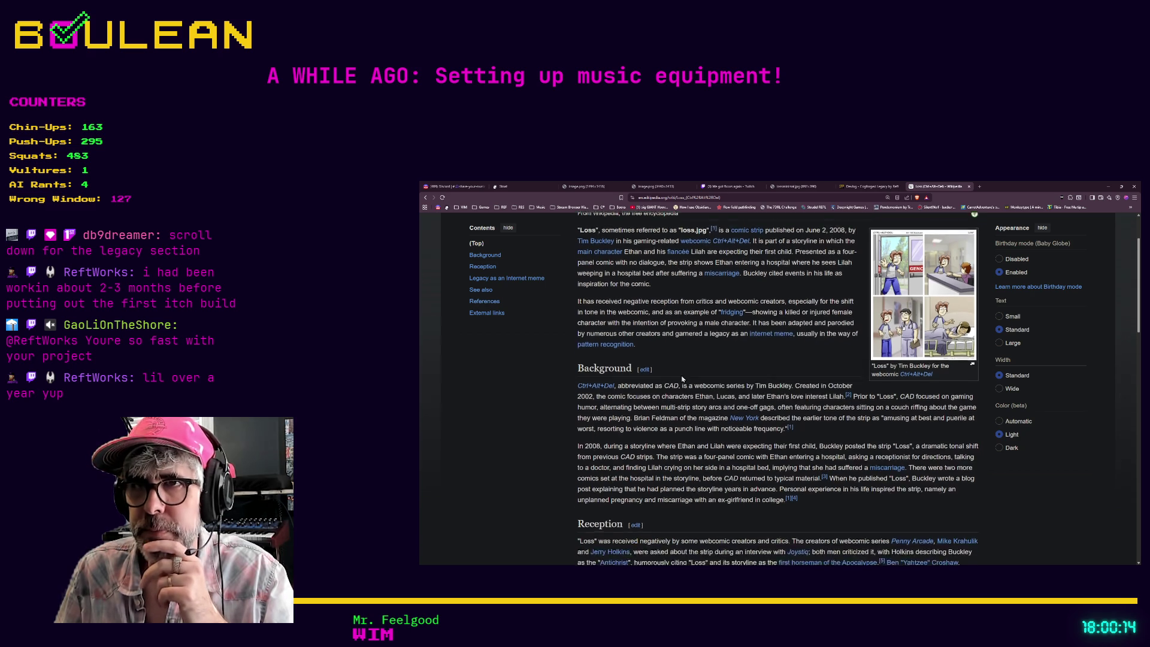
pyautogui.scroll(-1, 683, 379)
pyautogui.scroll(-1, 681, 376)
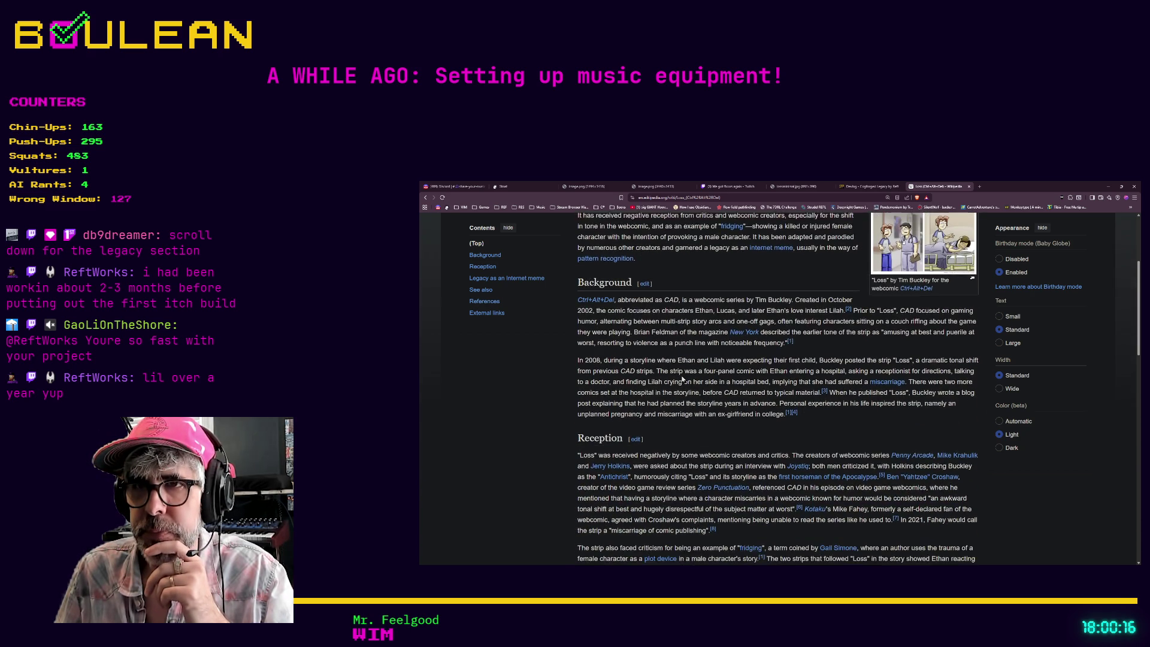
pyautogui.scroll(-3, 681, 376)
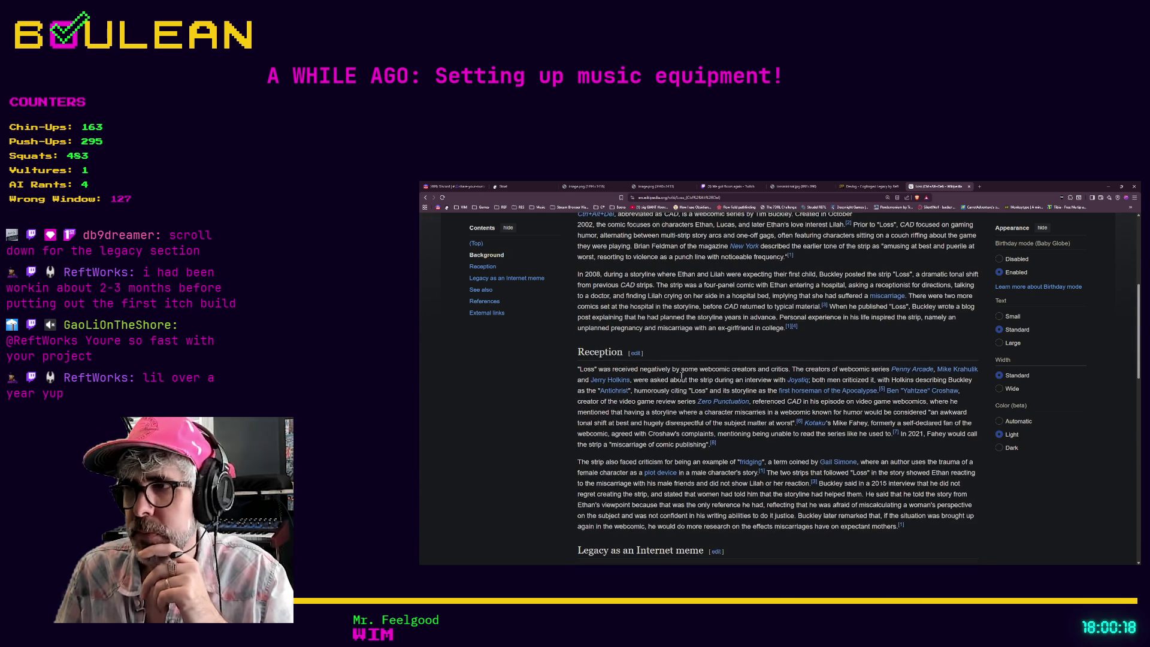
pyautogui.scroll(-3, 682, 378)
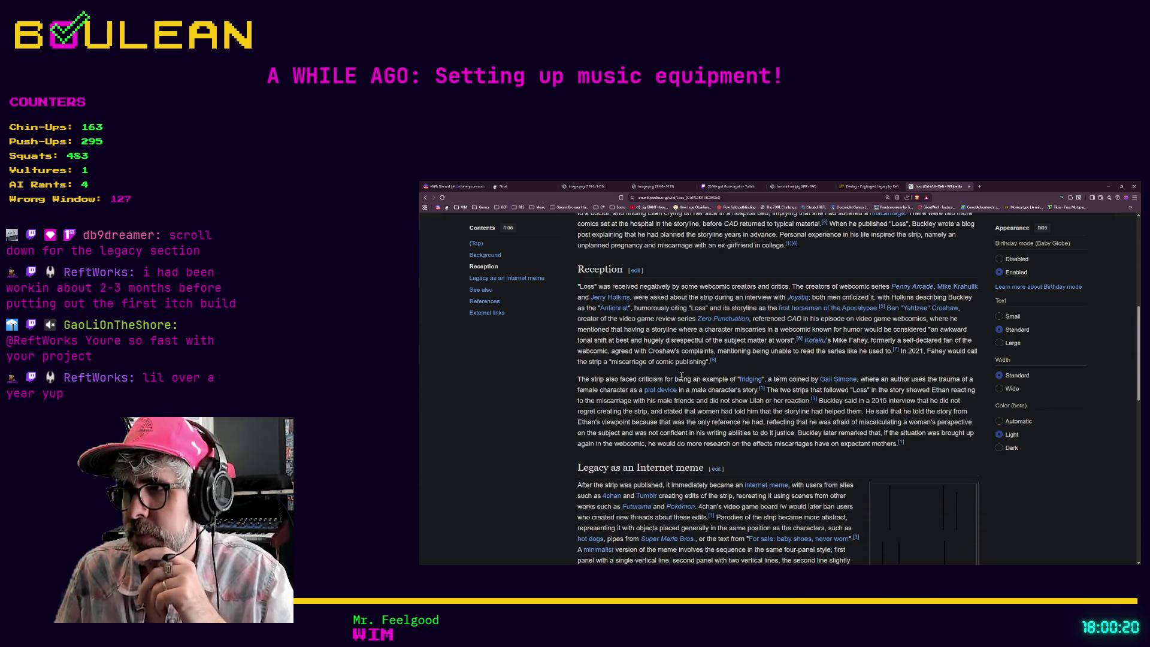
pyautogui.scroll(-3, 682, 375)
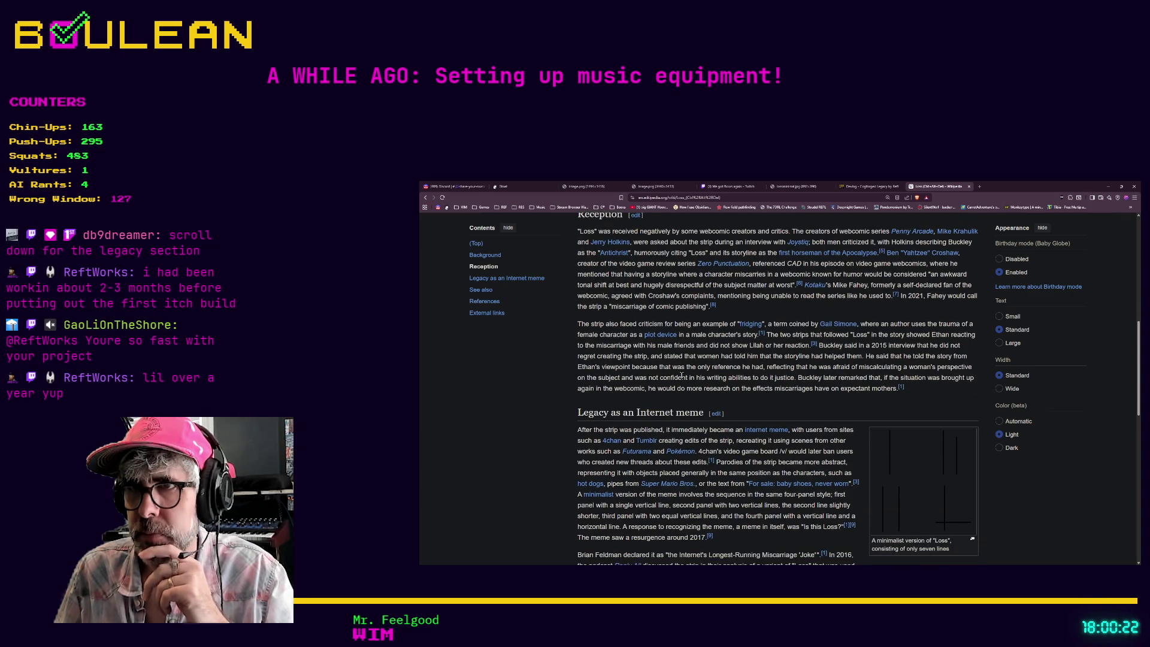
pyautogui.scroll(-1, 682, 376)
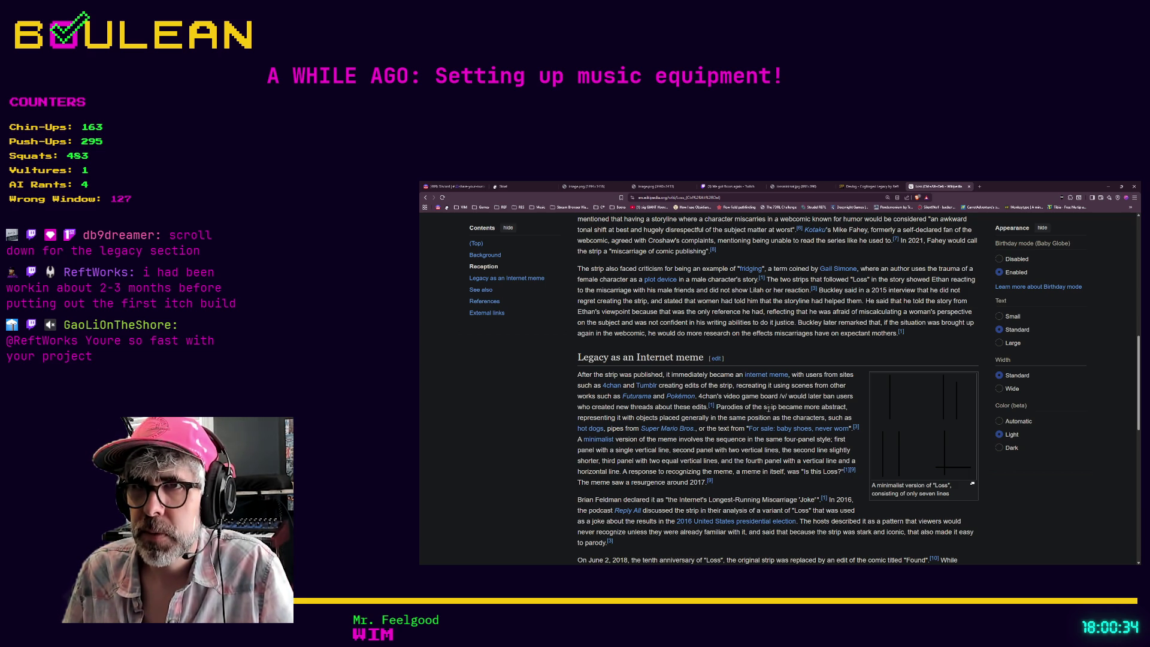
pyautogui.scroll(-3, 769, 409)
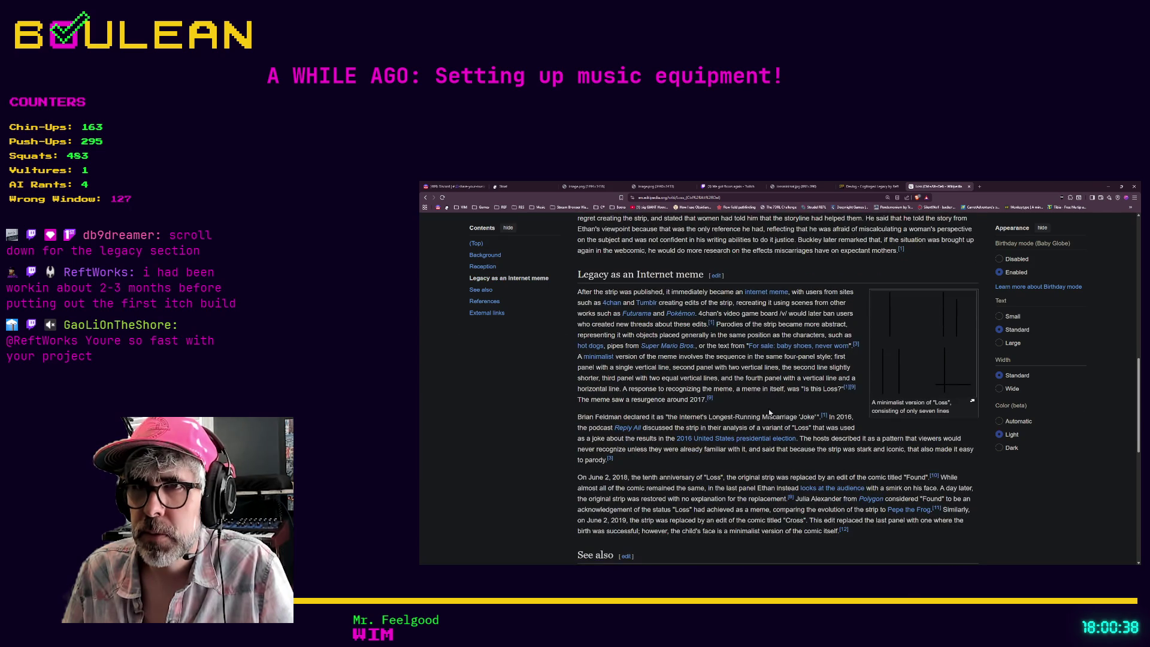
pyautogui.scroll(-1, 767, 413)
pyautogui.moveTo(760, 415)
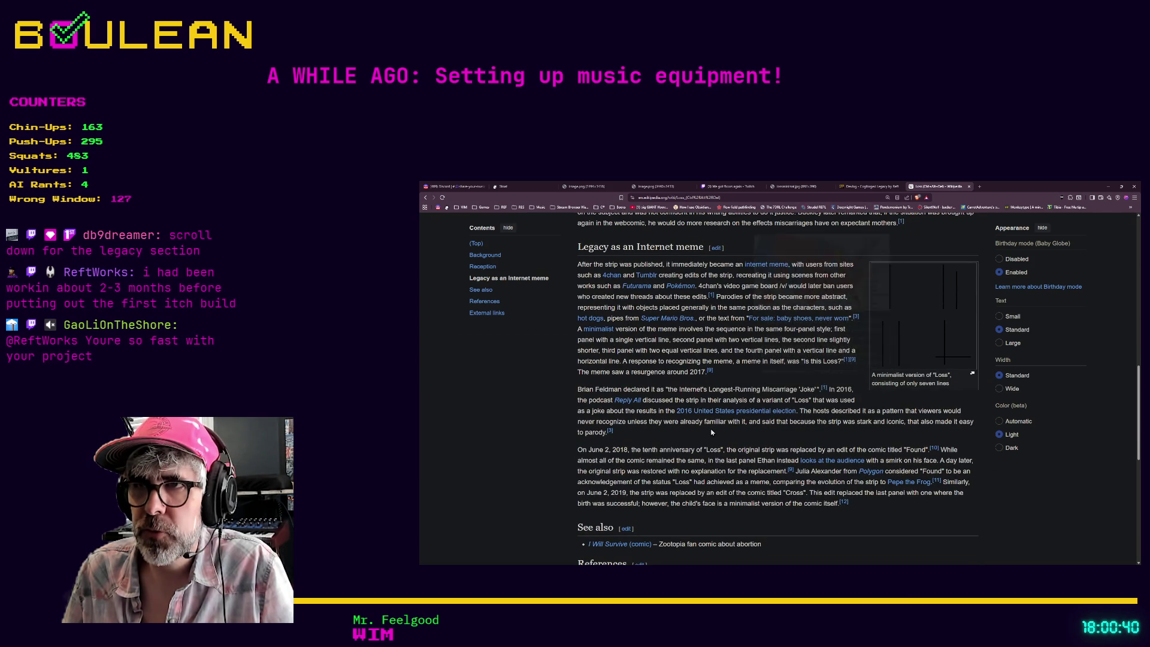
pyautogui.scroll(-2, 712, 425)
pyautogui.scroll(-1, 711, 425)
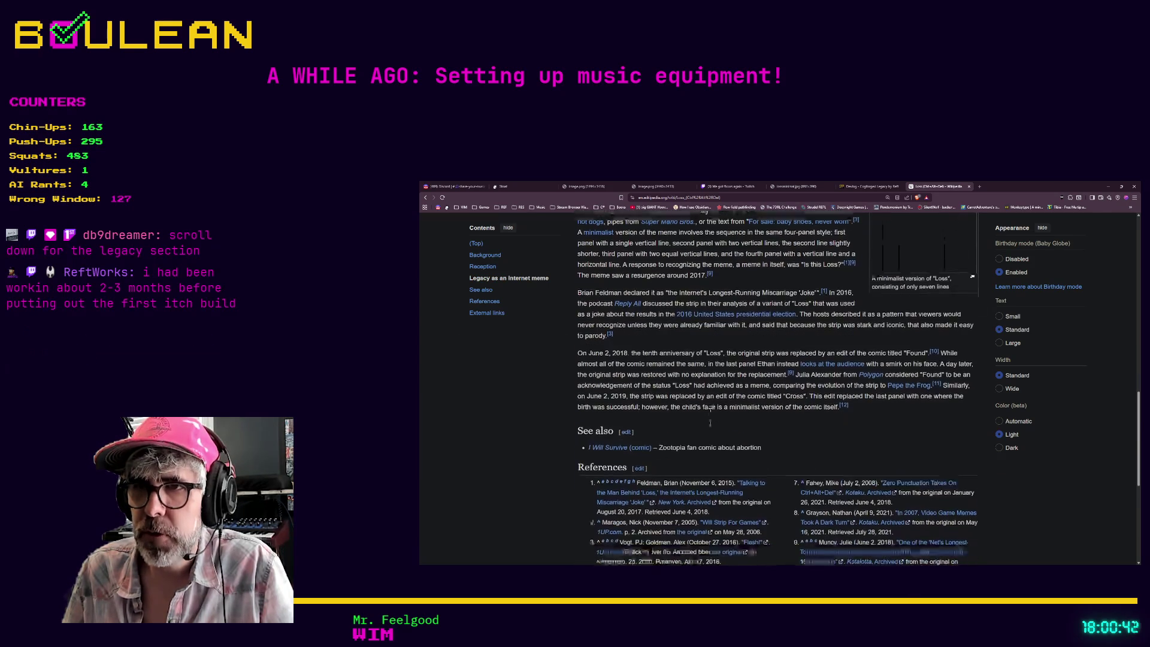
pyautogui.scroll(1, 710, 423)
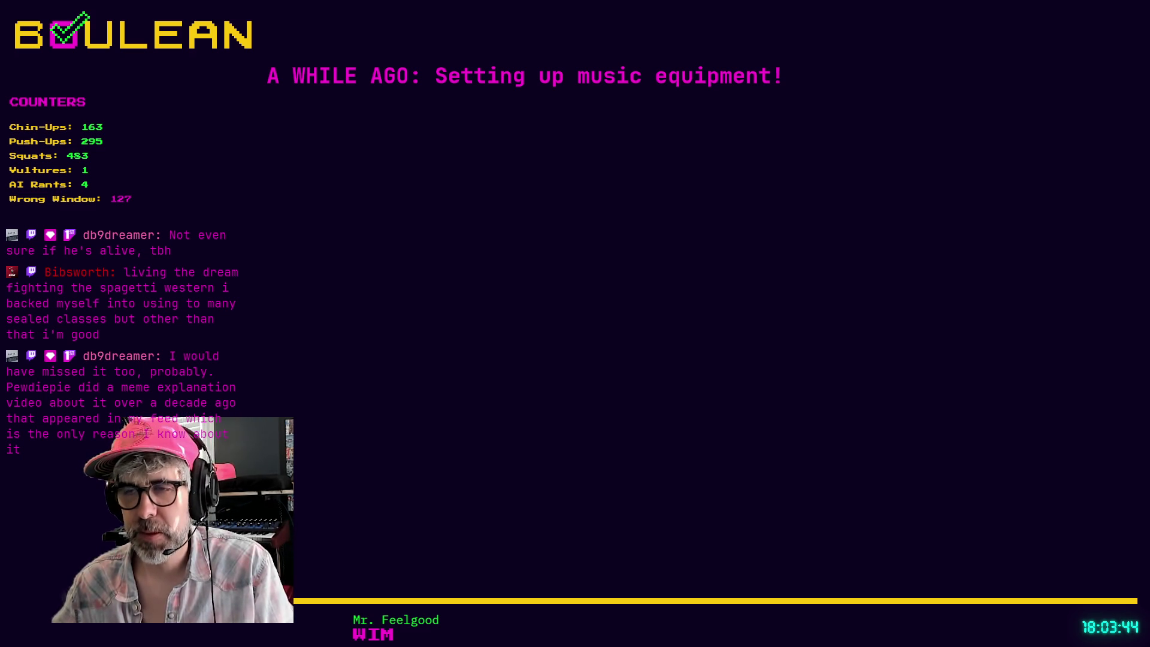
# - Return to Godot and place the cursor at the end of line 36's if enabled check
pyautogui.click(749, 373)
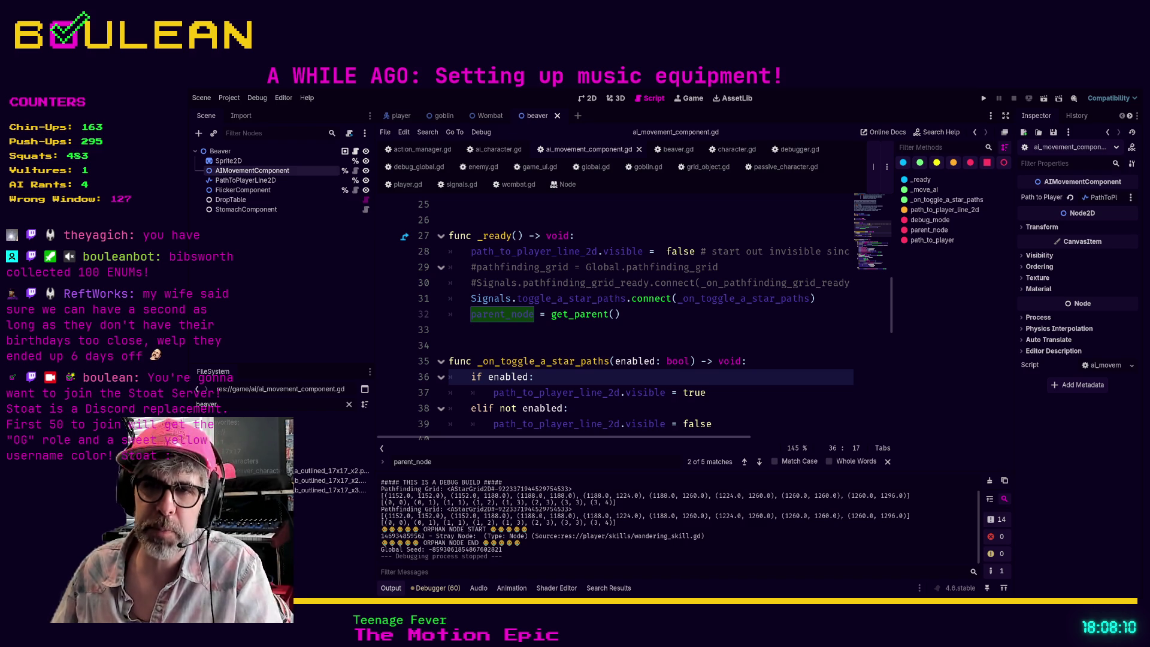
# - Review lines 38–43, from the elif not enabled branch through the parent_node.visible check in _move_ai
pyautogui.click(635, 404)
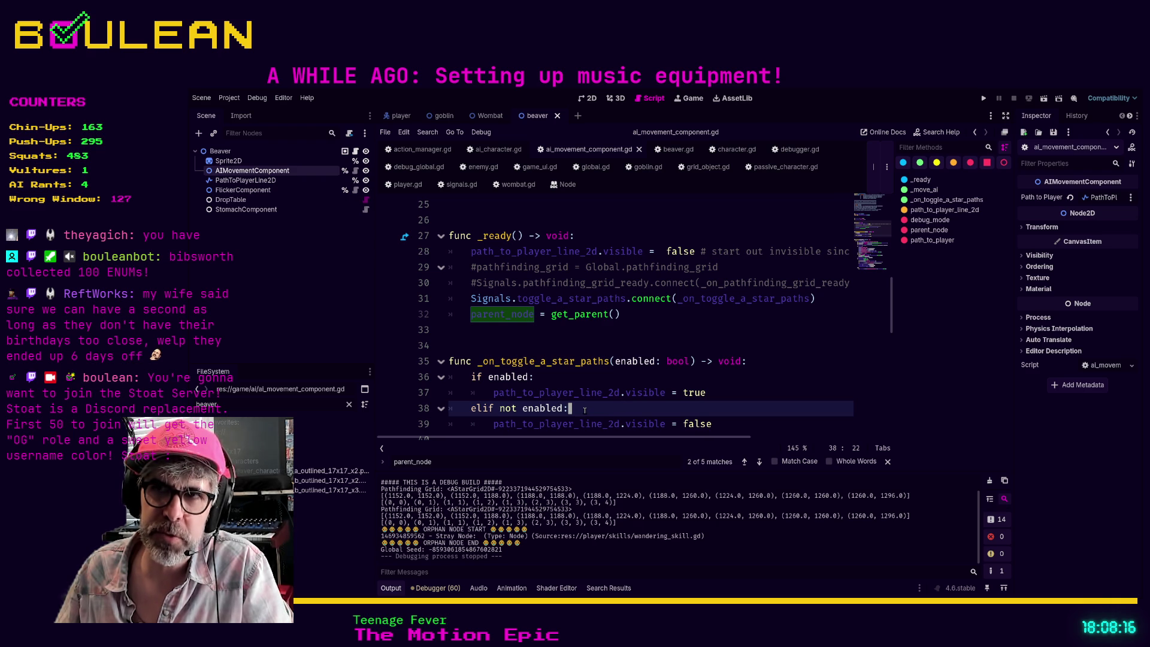
pyautogui.scroll(-2, 733, 415)
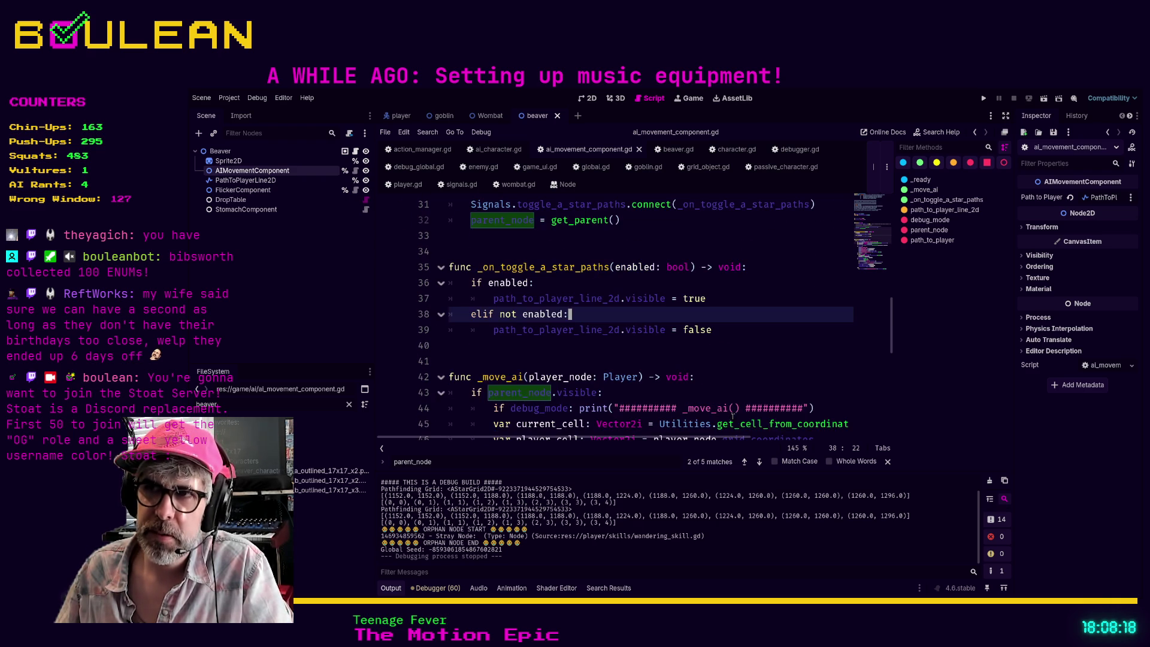
pyautogui.click(697, 394)
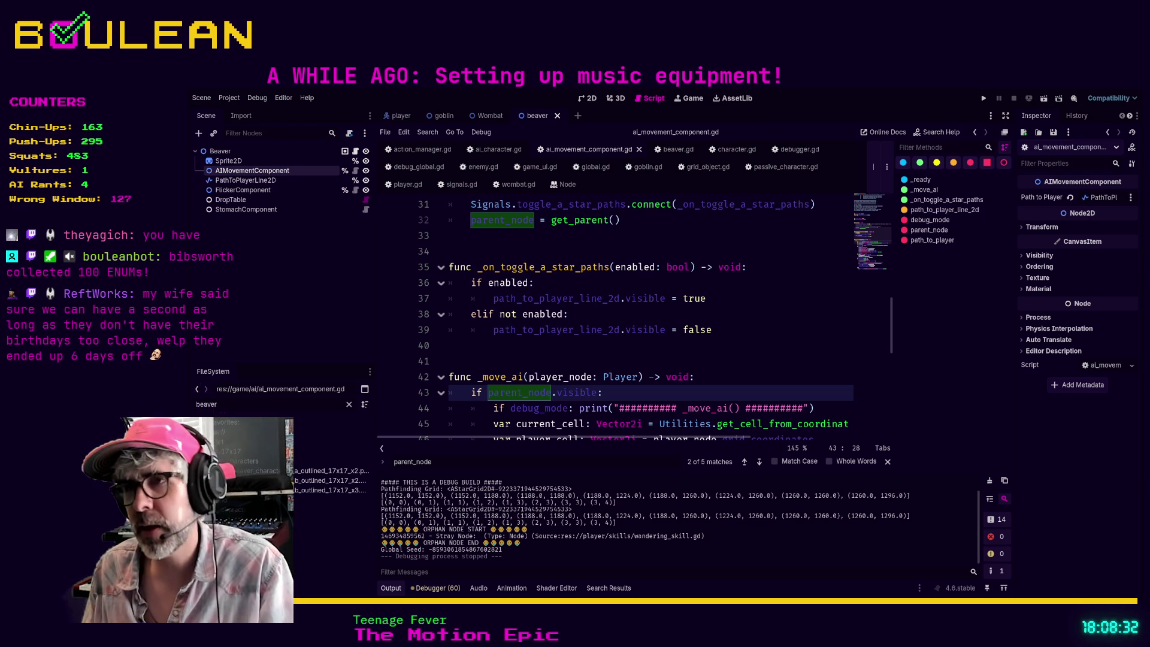
pyautogui.click(751, 382)
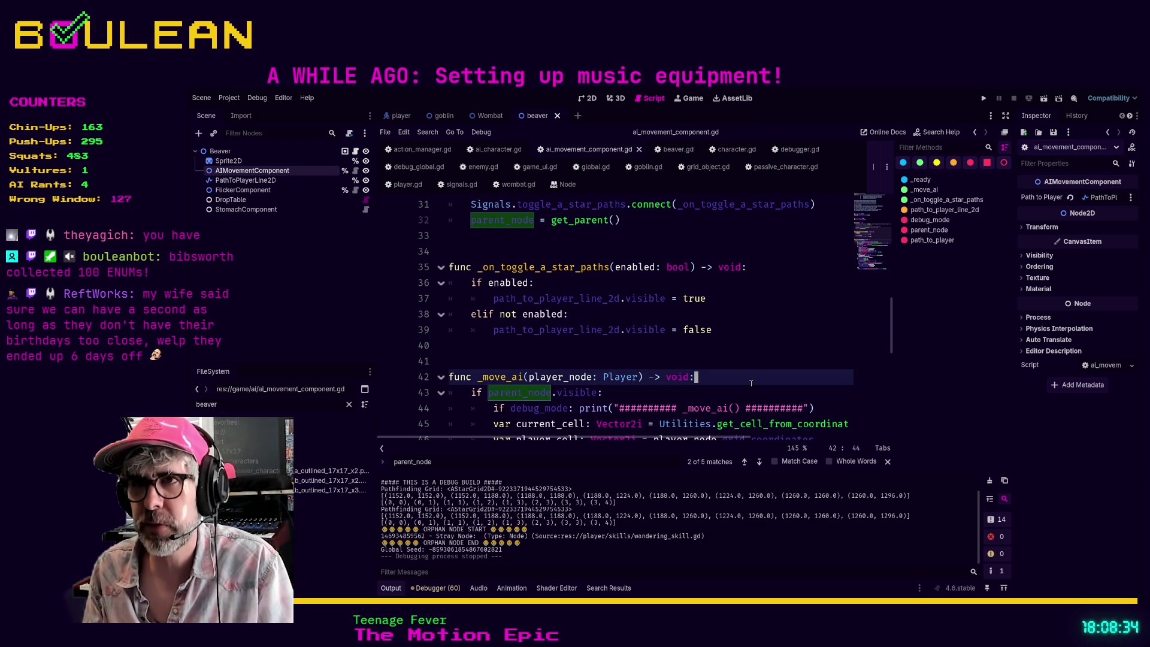
pyautogui.press('Up')
pyautogui.press('Up')
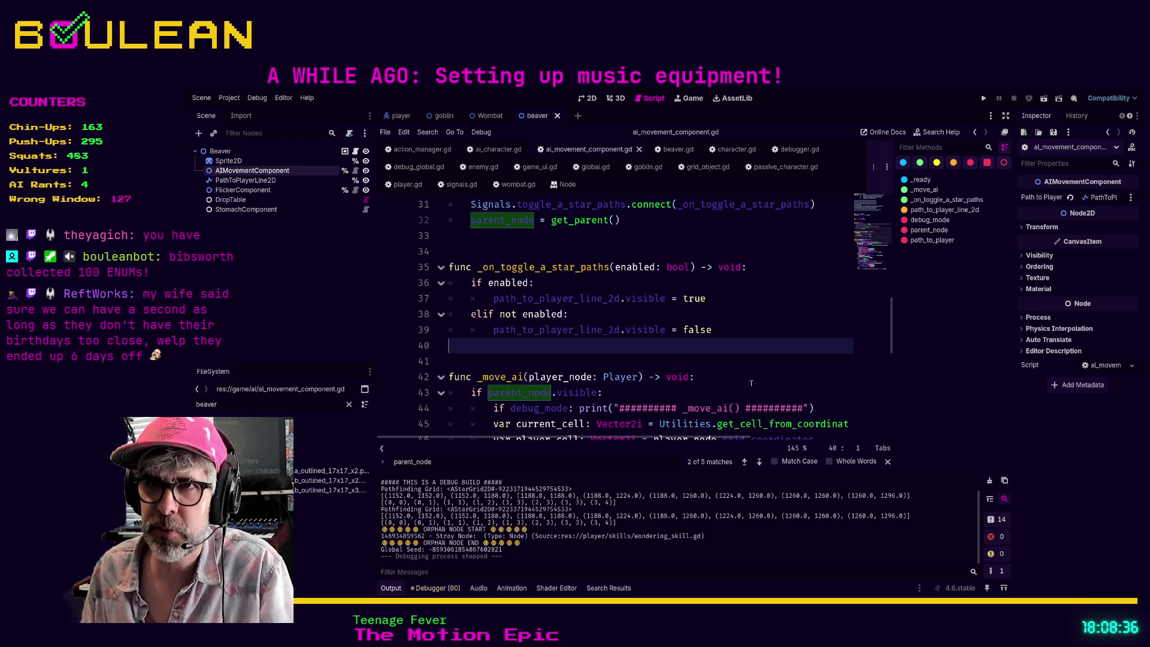
pyautogui.press('Up')
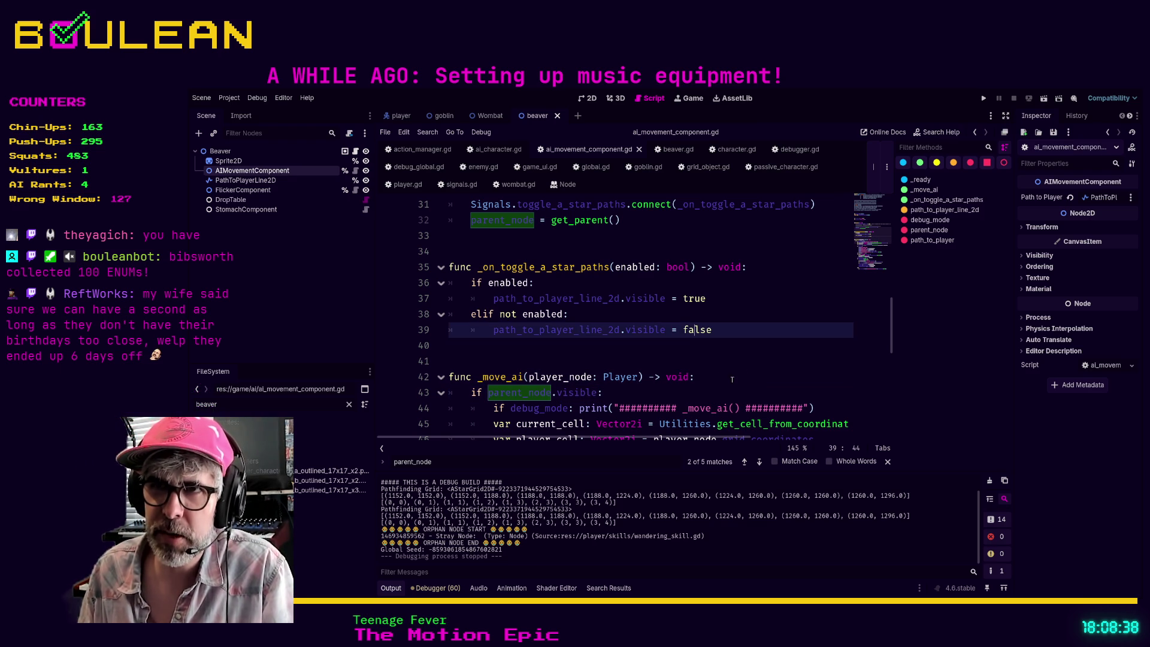
pyautogui.press('Up')
pyautogui.press('Up')
pyautogui.press('Up')
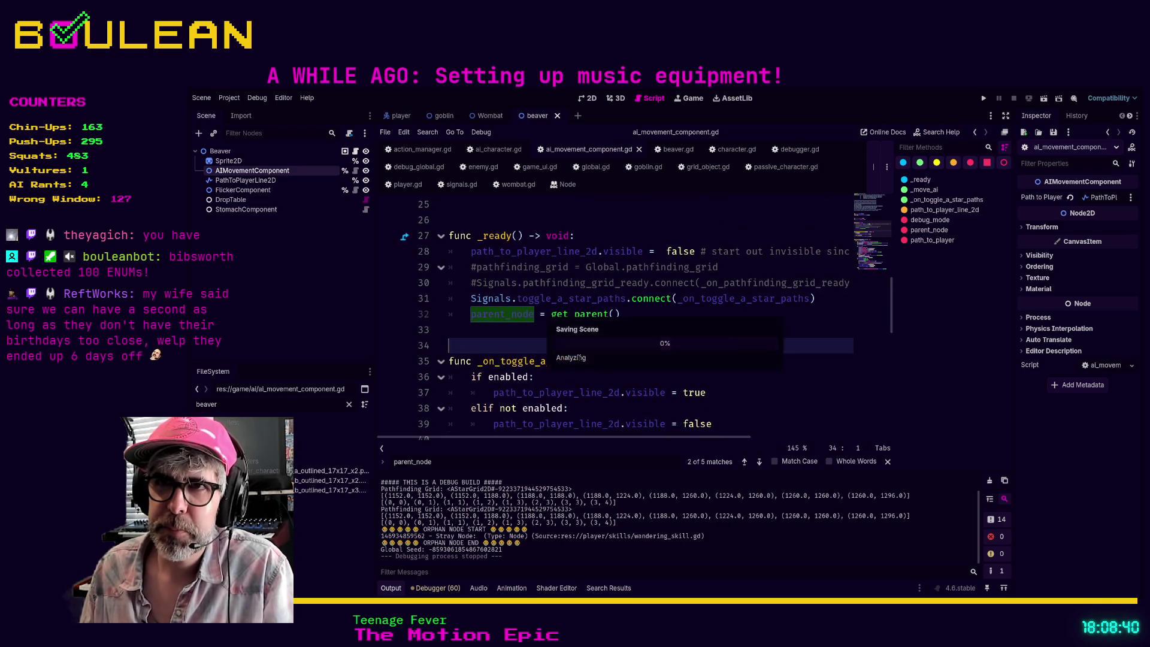
# - Relaunch the project with F5 to test the updated AI movement component
pyautogui.scroll(-1, 617, 335)
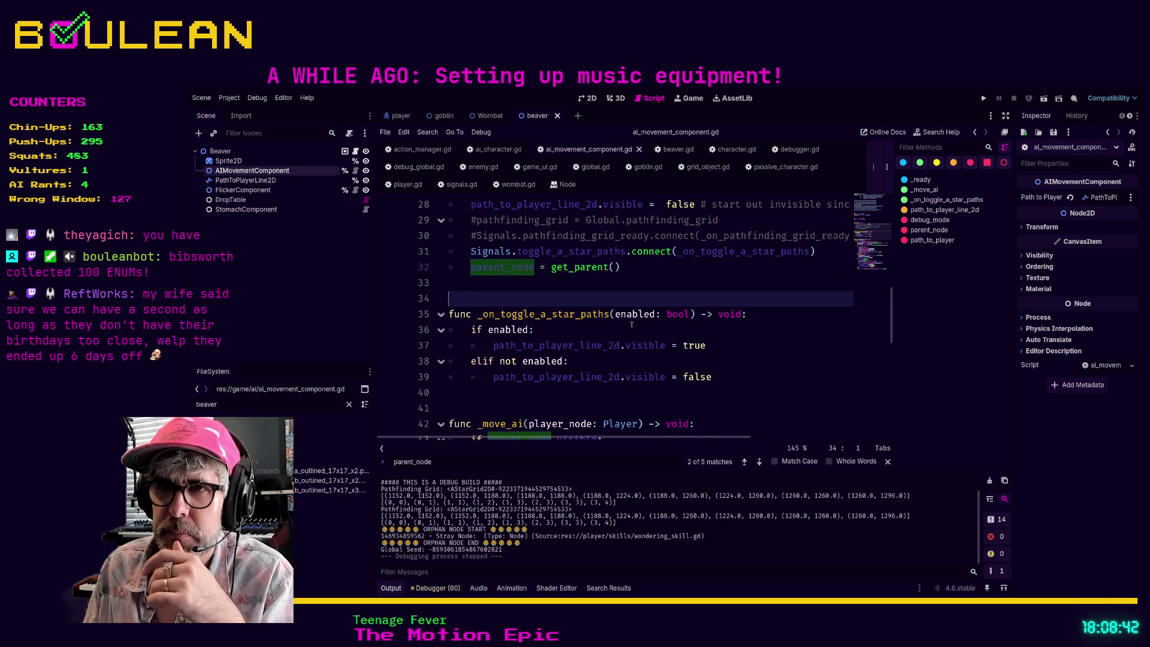
pyautogui.press('Up')
pyautogui.press('F5')
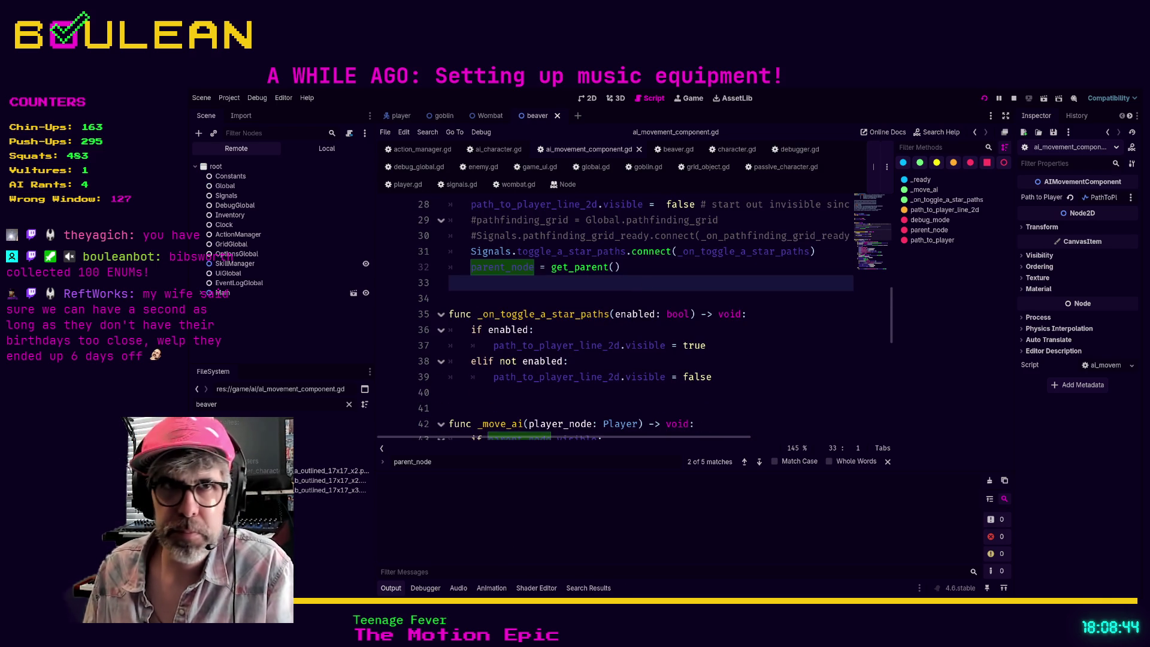
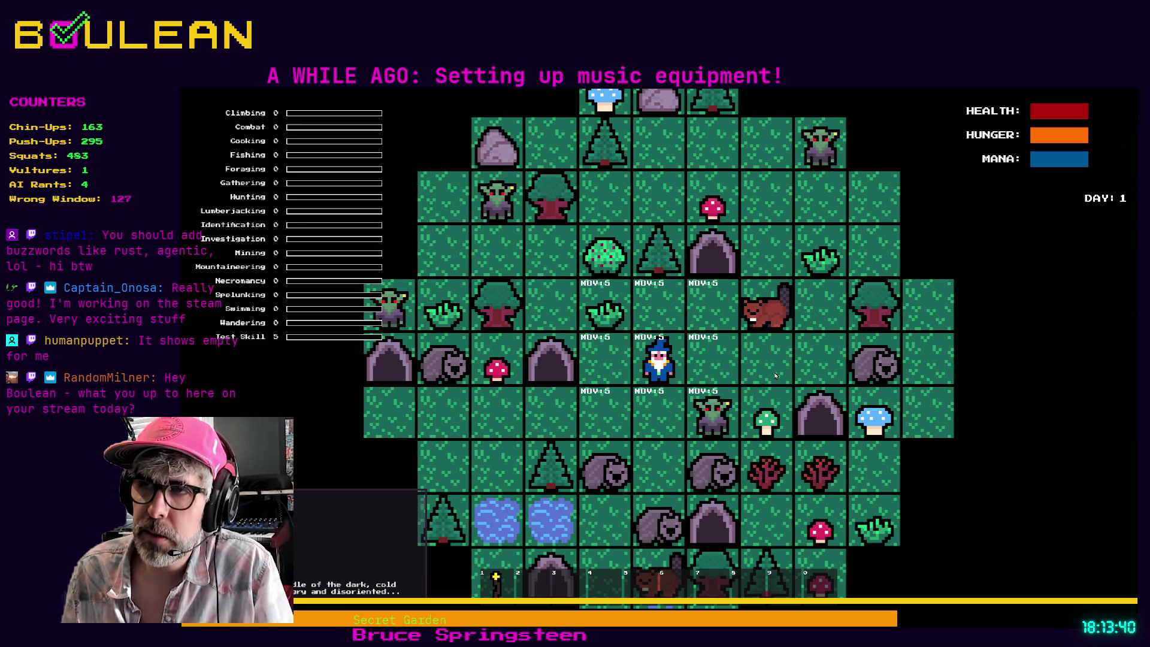
# - Walk the wizard around the forest board until the clock reaches 19:05 and Wandering hits level 1
pyautogui.press('Up')
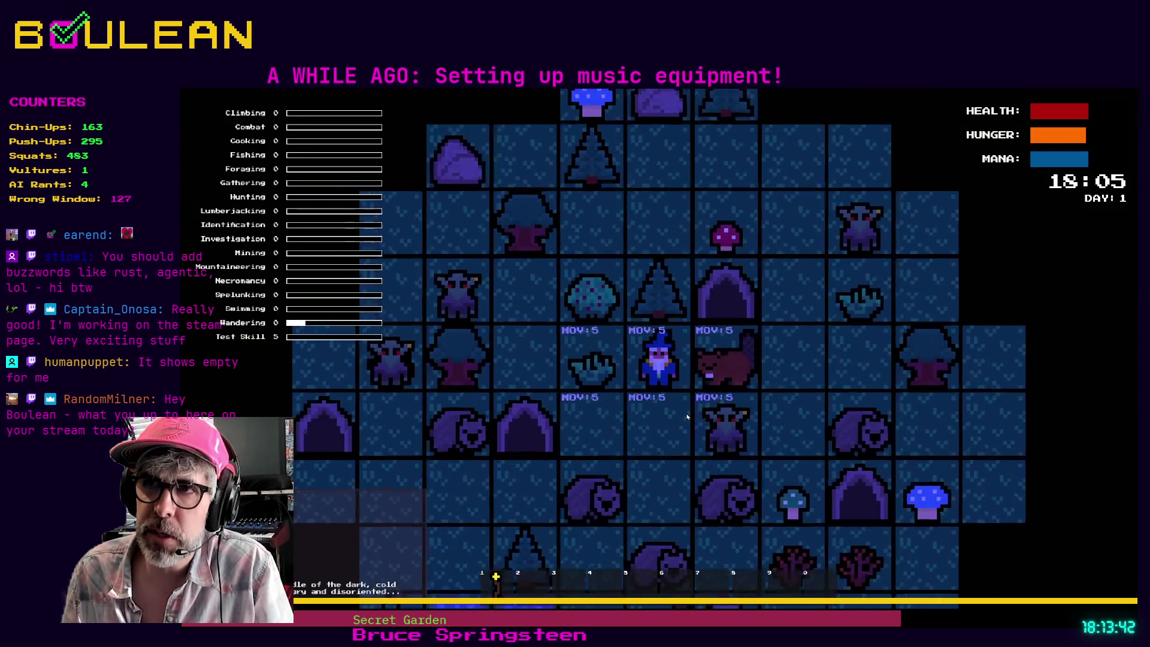
pyautogui.scroll(3, 779, 389)
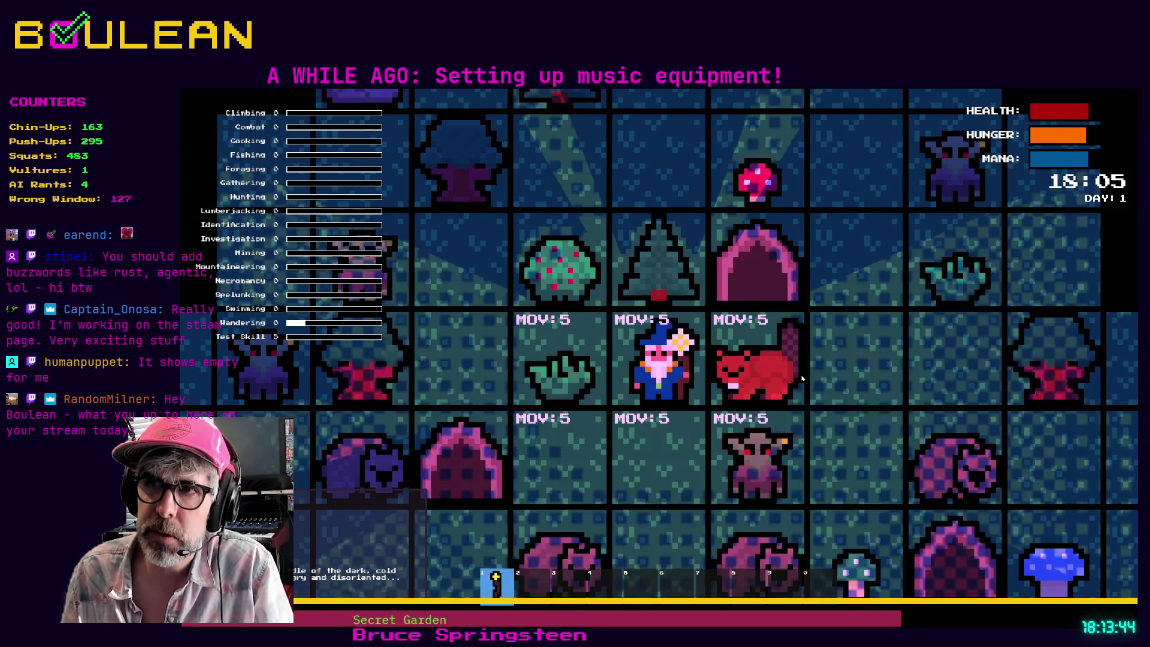
pyautogui.press('Down')
pyautogui.press('Down')
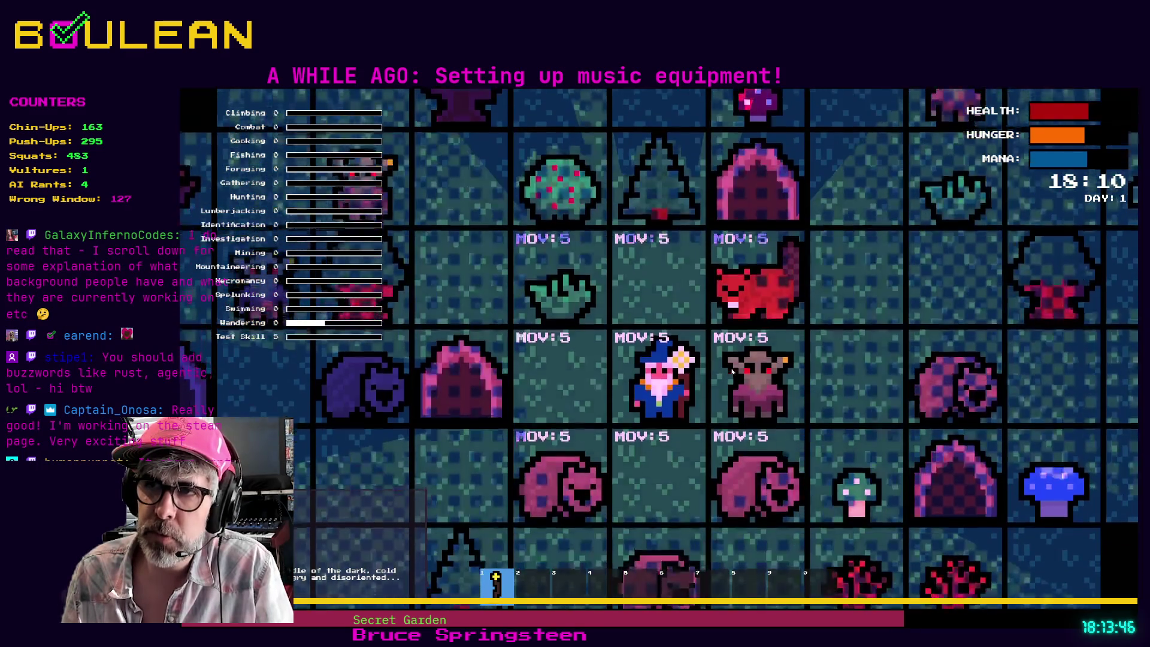
pyautogui.press('Left')
pyautogui.press('Left')
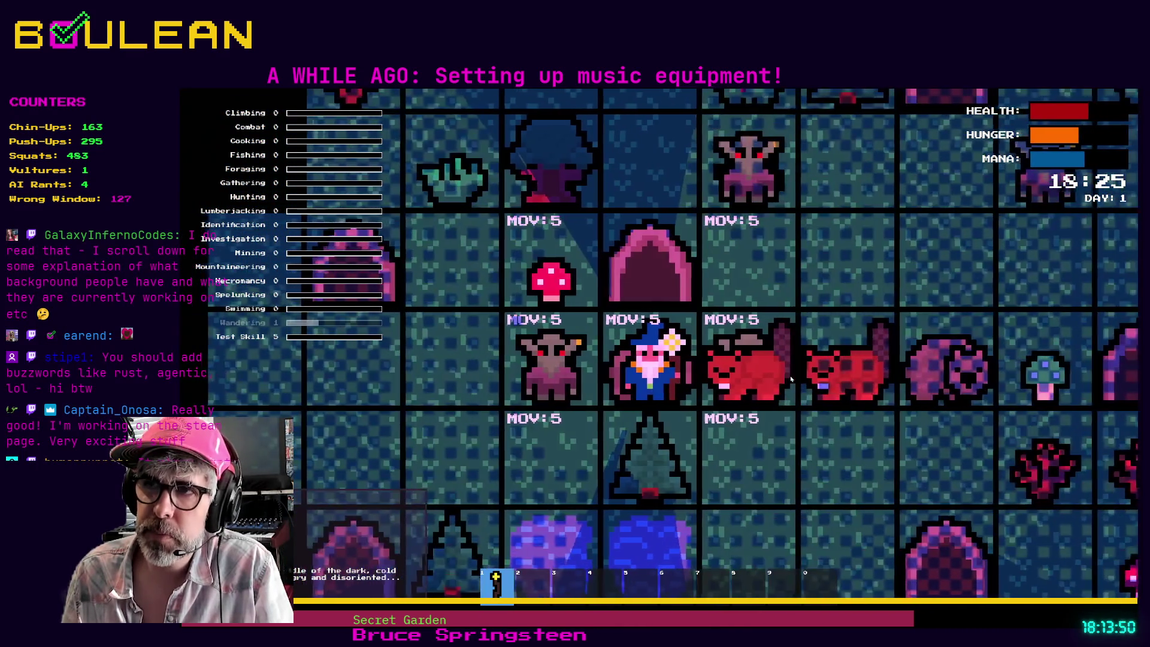
pyautogui.press('Right')
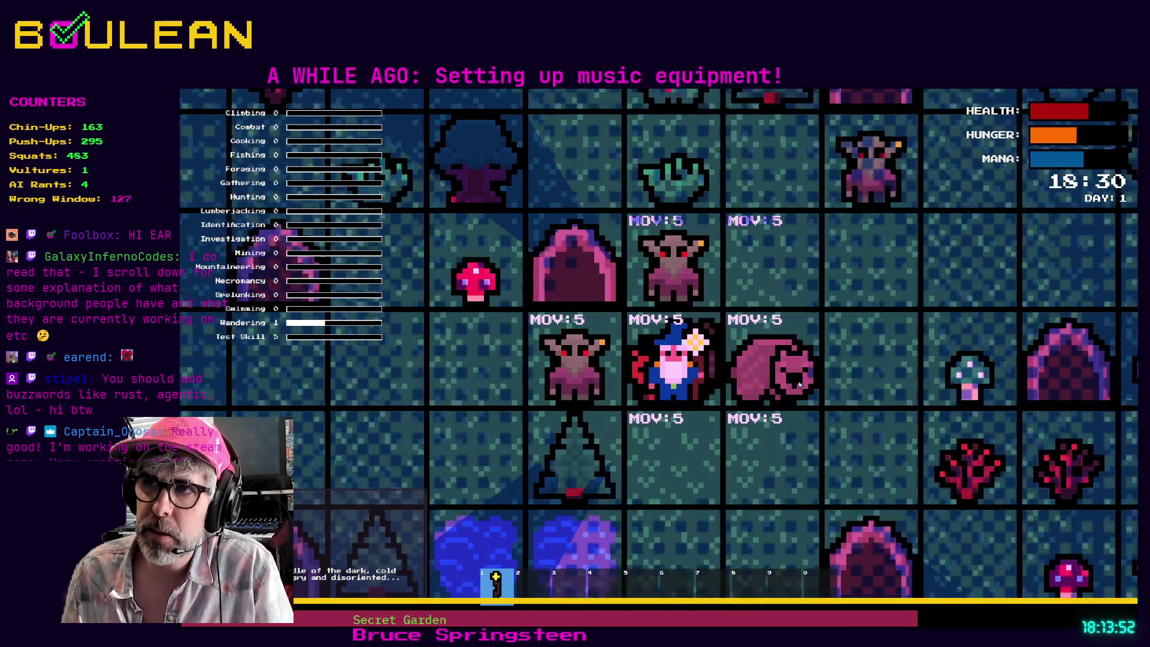
pyautogui.press('Right')
pyautogui.press('Right')
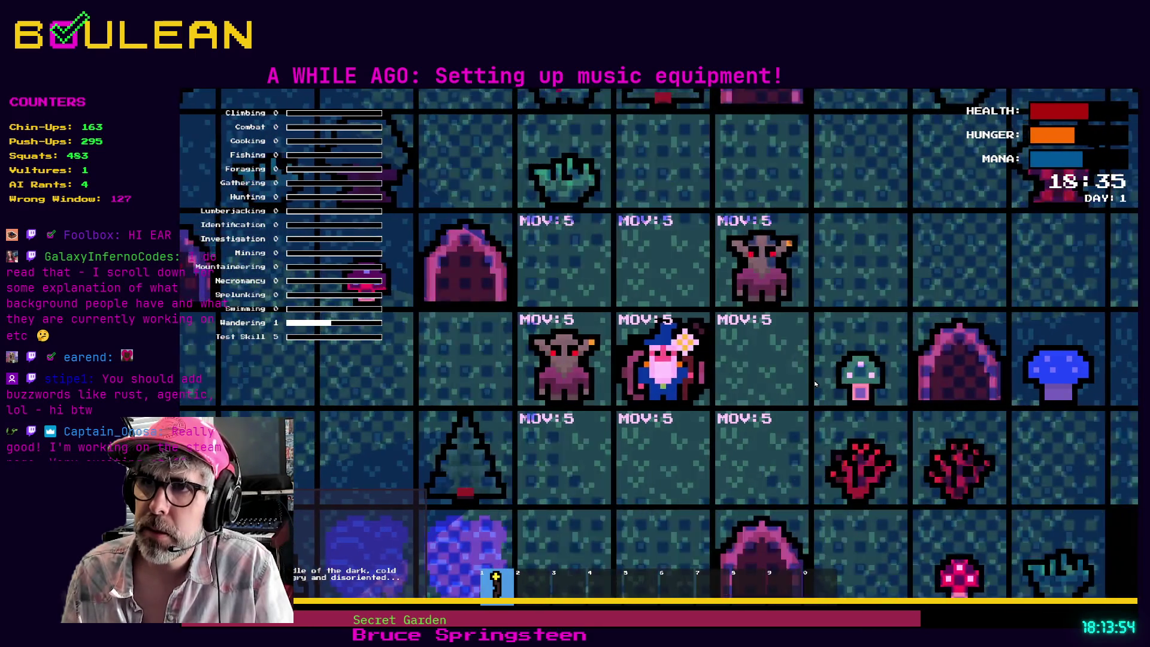
pyautogui.press('Left')
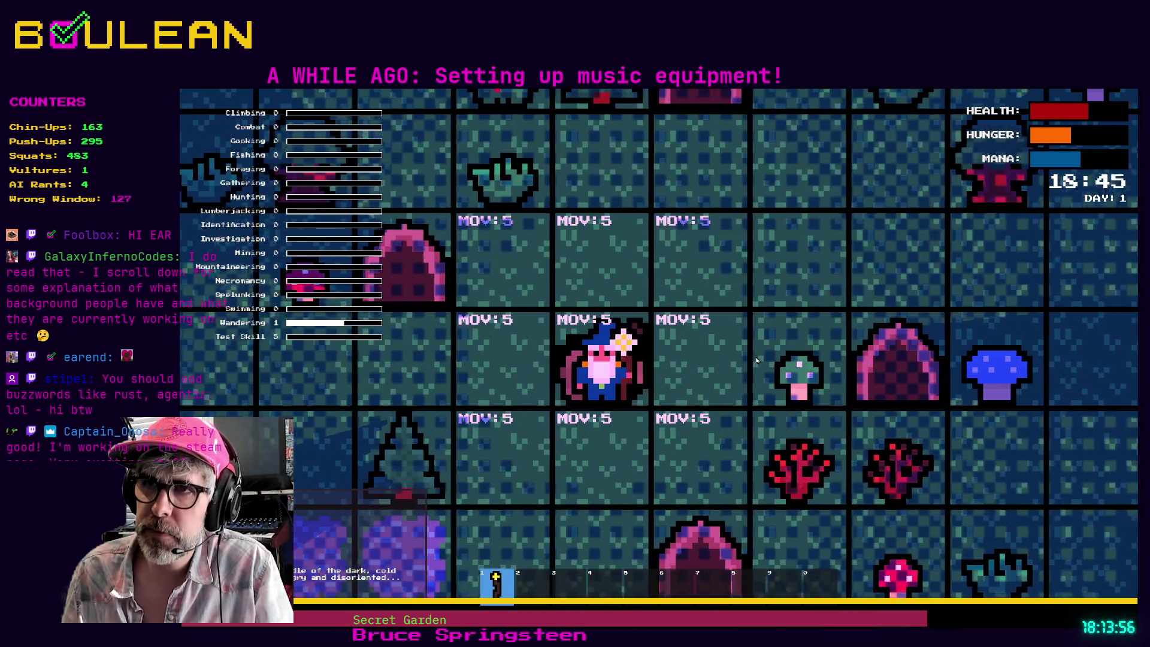
pyautogui.press('Up')
pyautogui.press('Up')
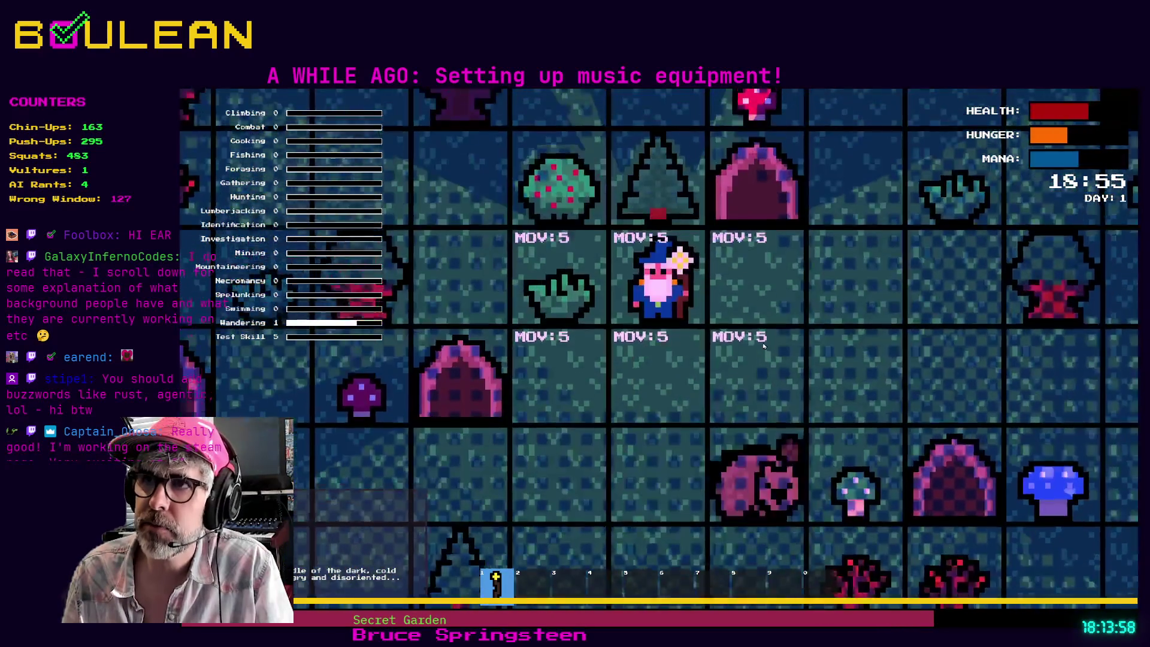
pyautogui.press('Right')
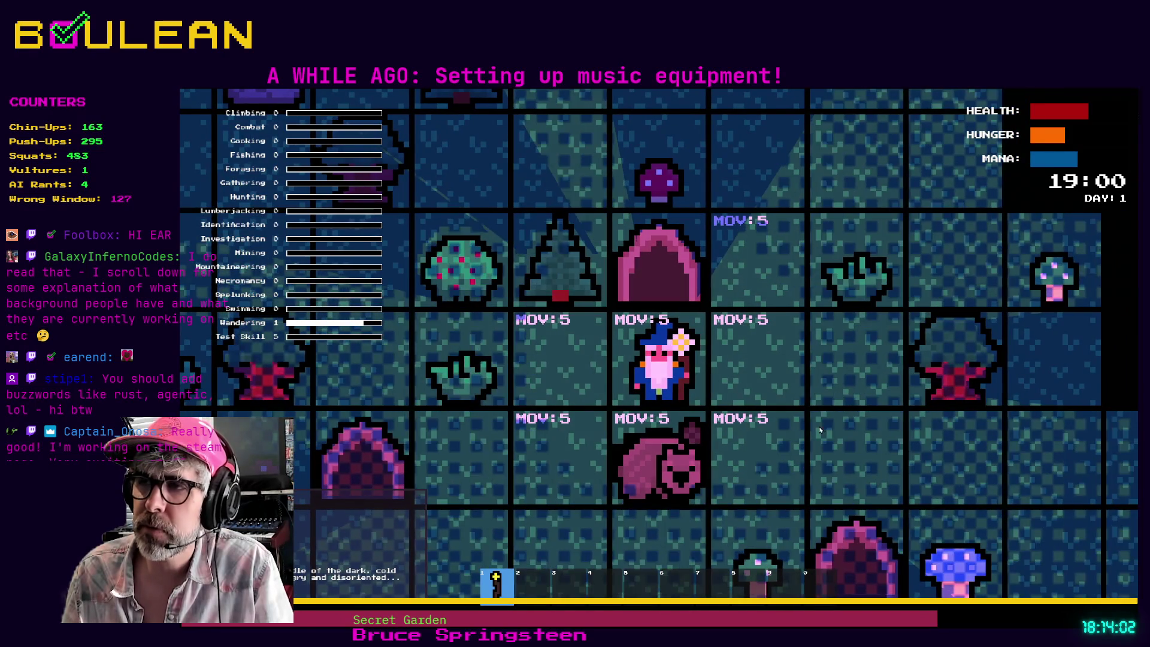
pyautogui.press('Right')
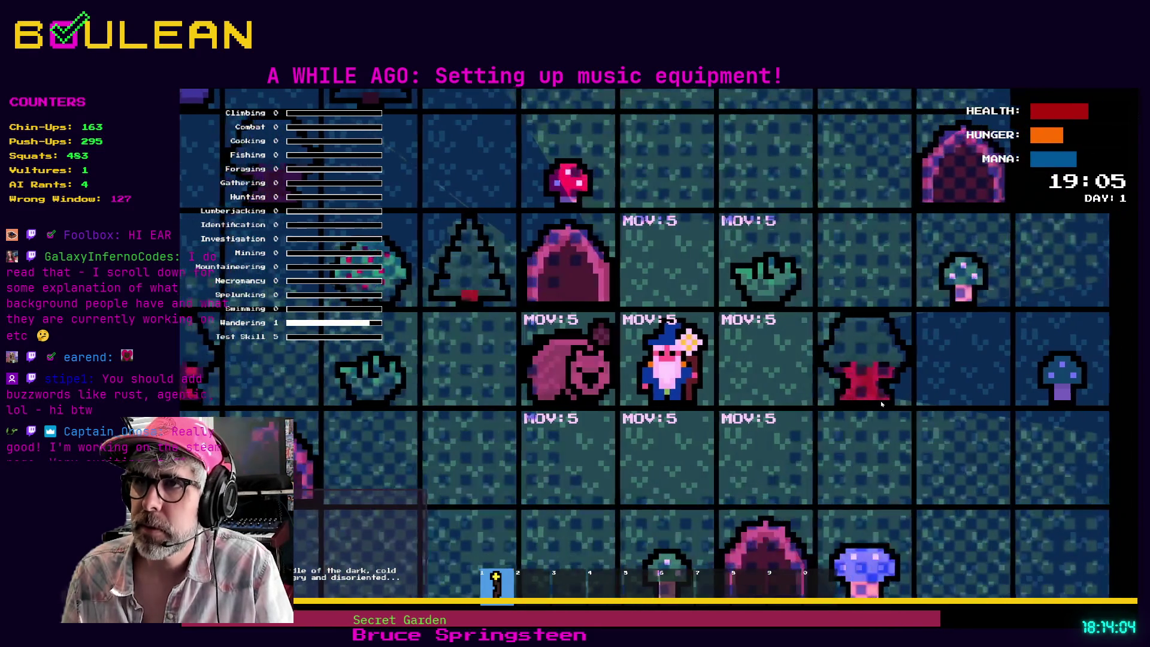
pyautogui.press('Up')
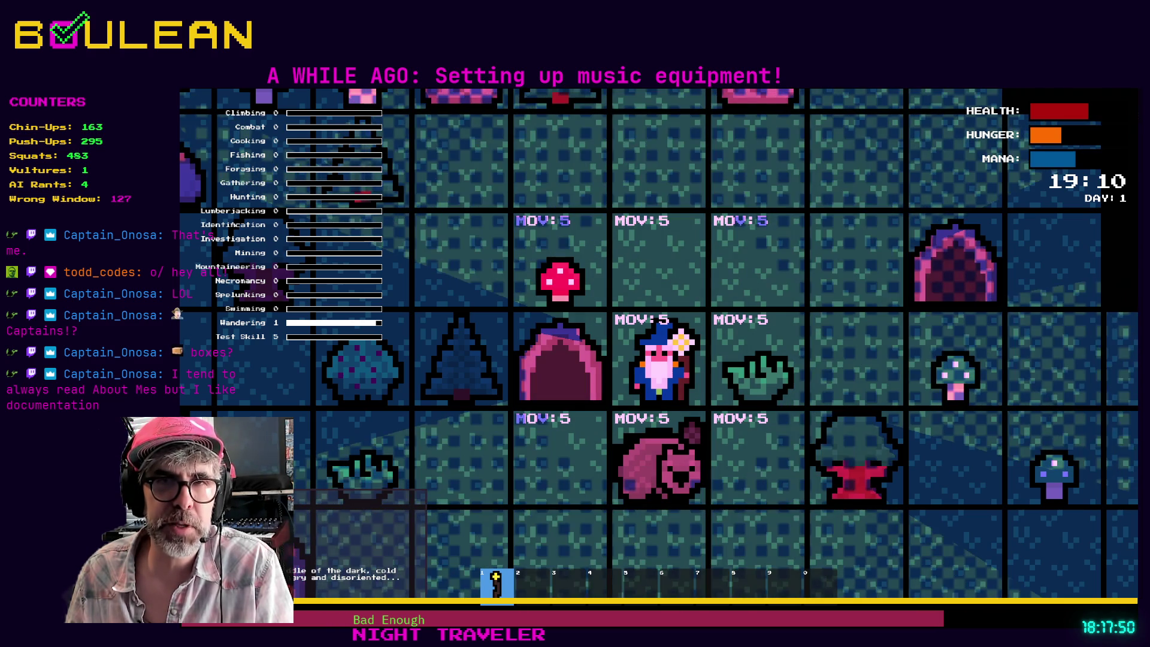
# - Stop the running game and end debugging with F8
pyautogui.press('F8')
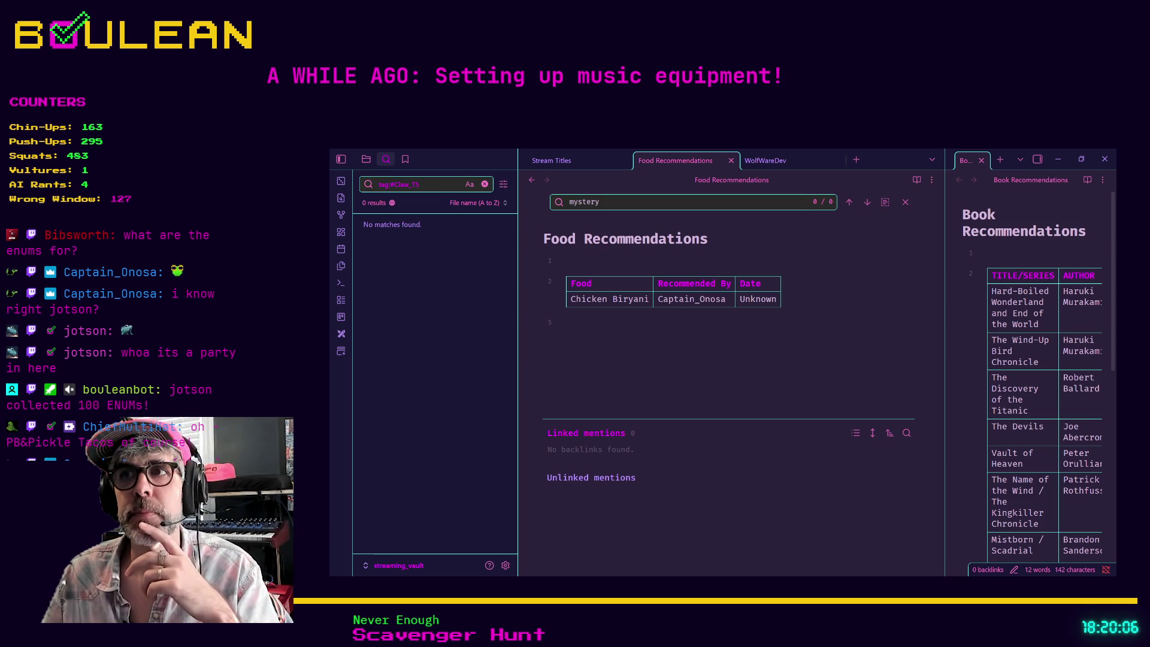
# - Replace Chicken Biryani's Unknown date with 2026-03-30 and start a new row with its recommender
pyautogui.doubleClick(758, 299)
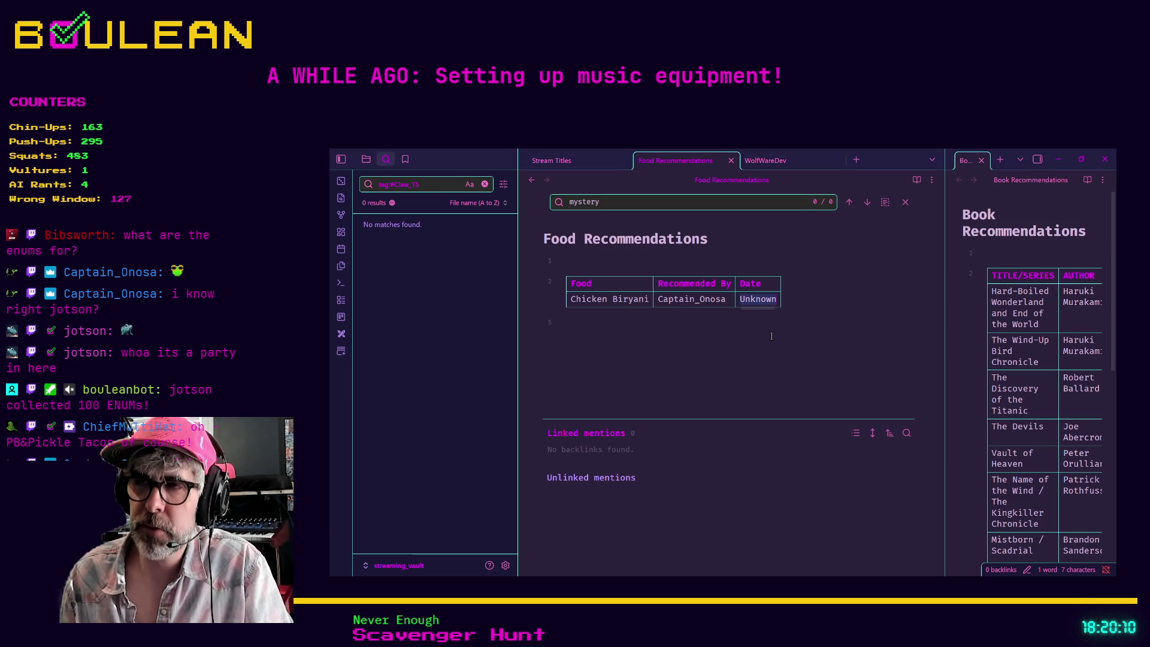
pyautogui.write('20')
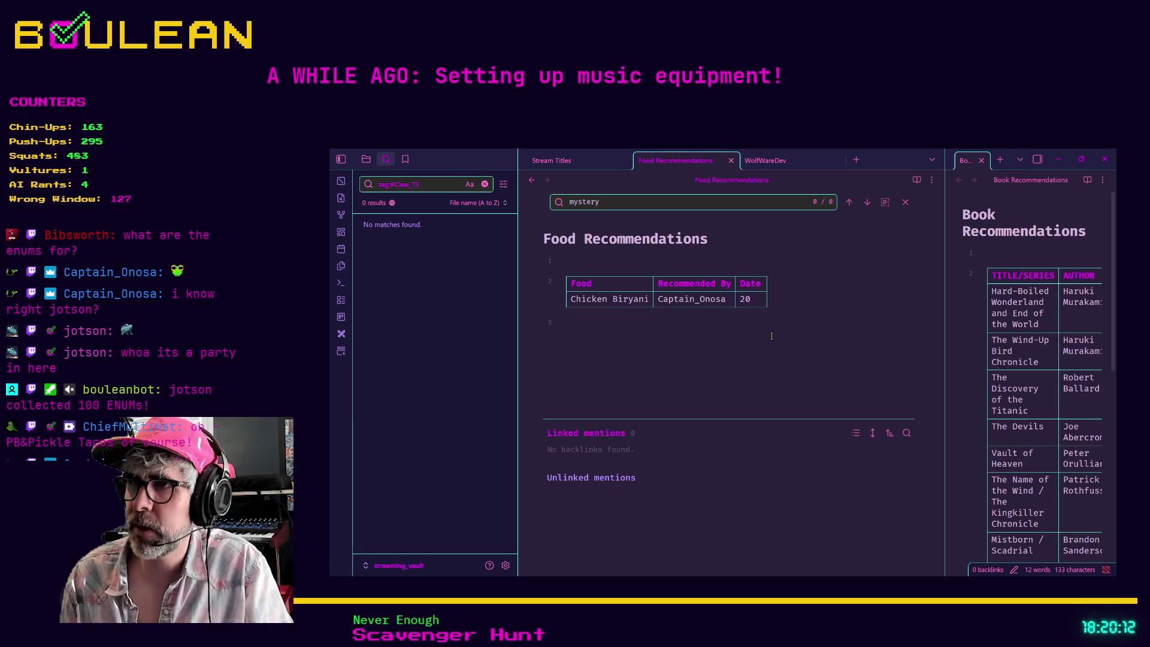
pyautogui.write('26-03-30')
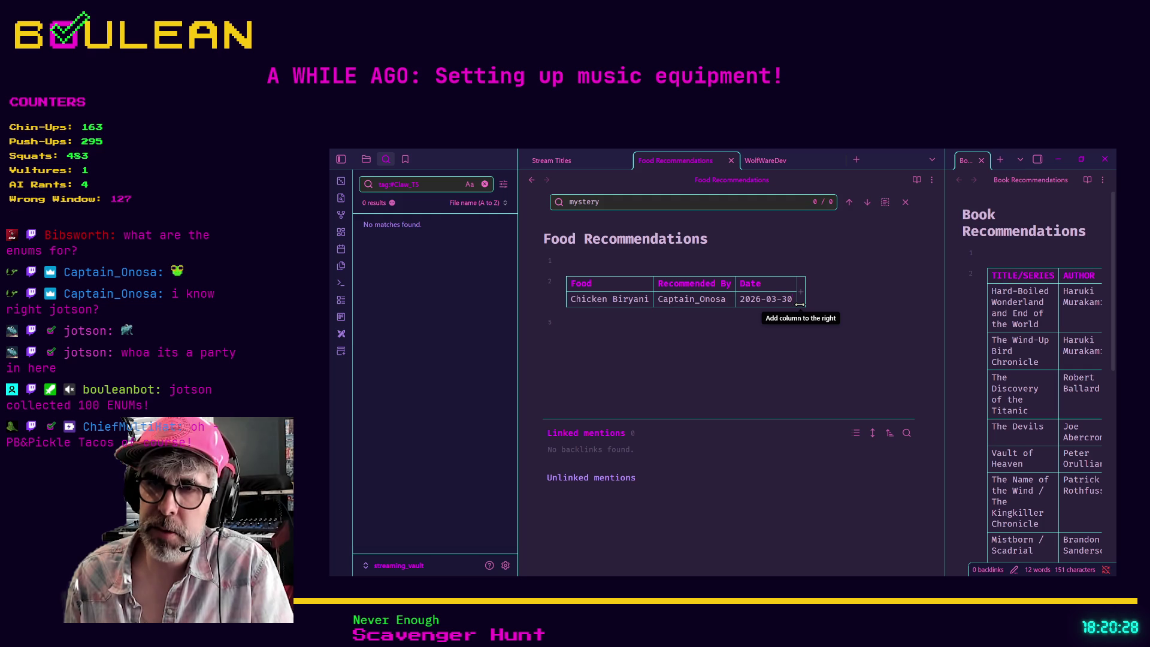
pyautogui.press('Return')
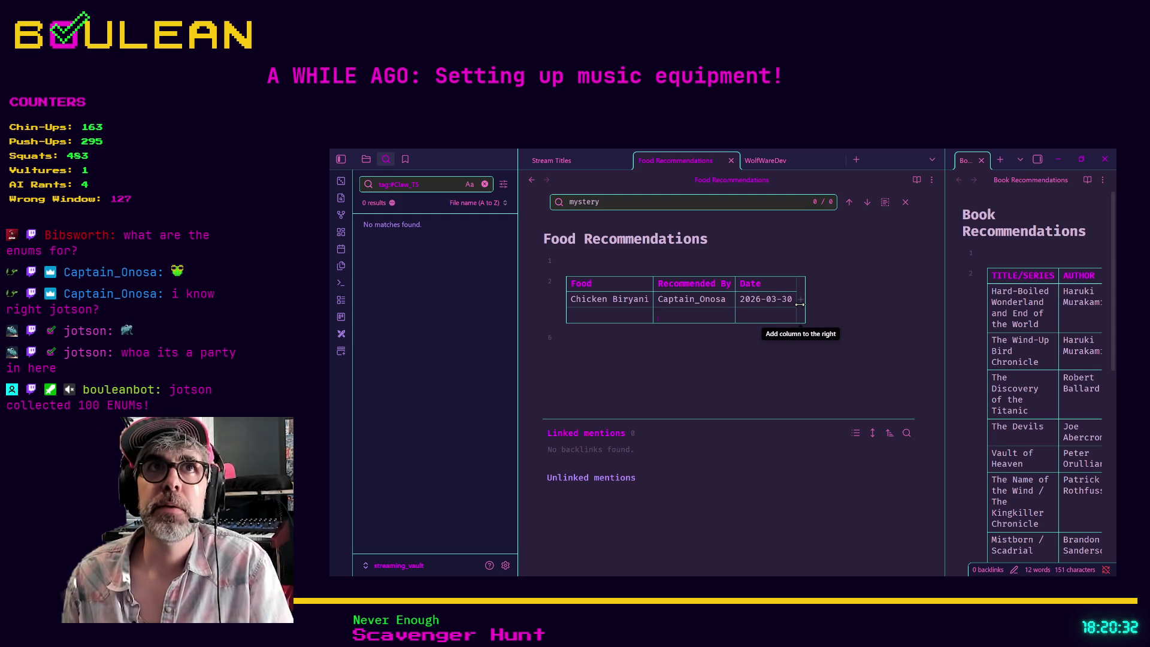
pyautogui.write('0')
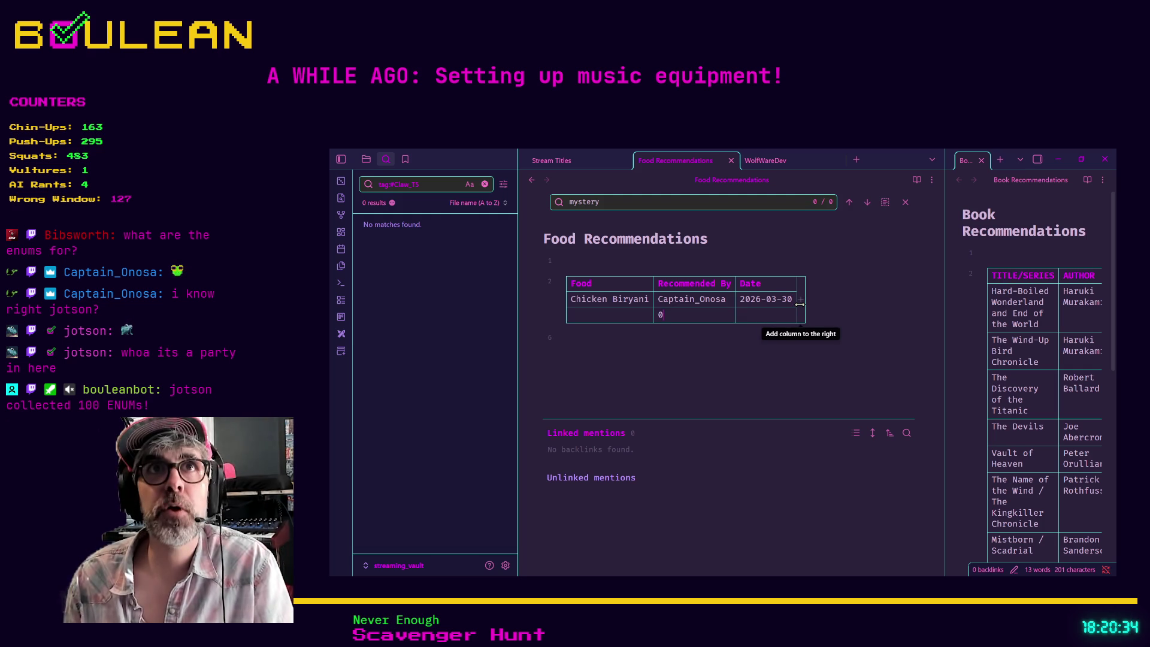
pyautogui.write('x')
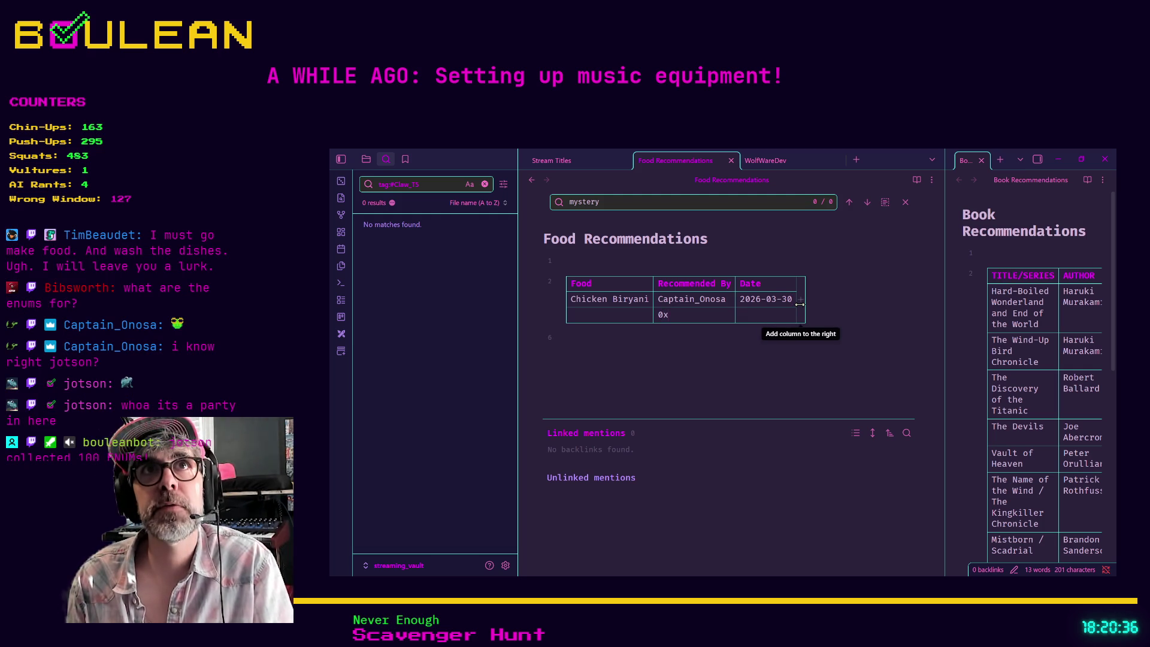
pyautogui.write('746')
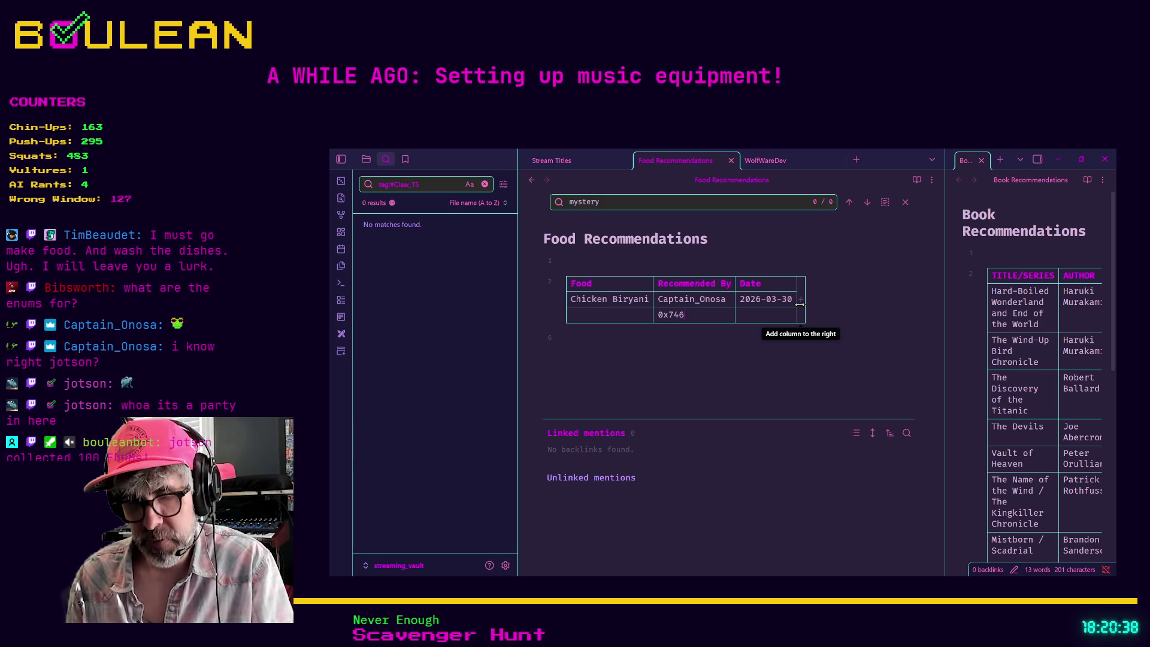
pyautogui.write('564')
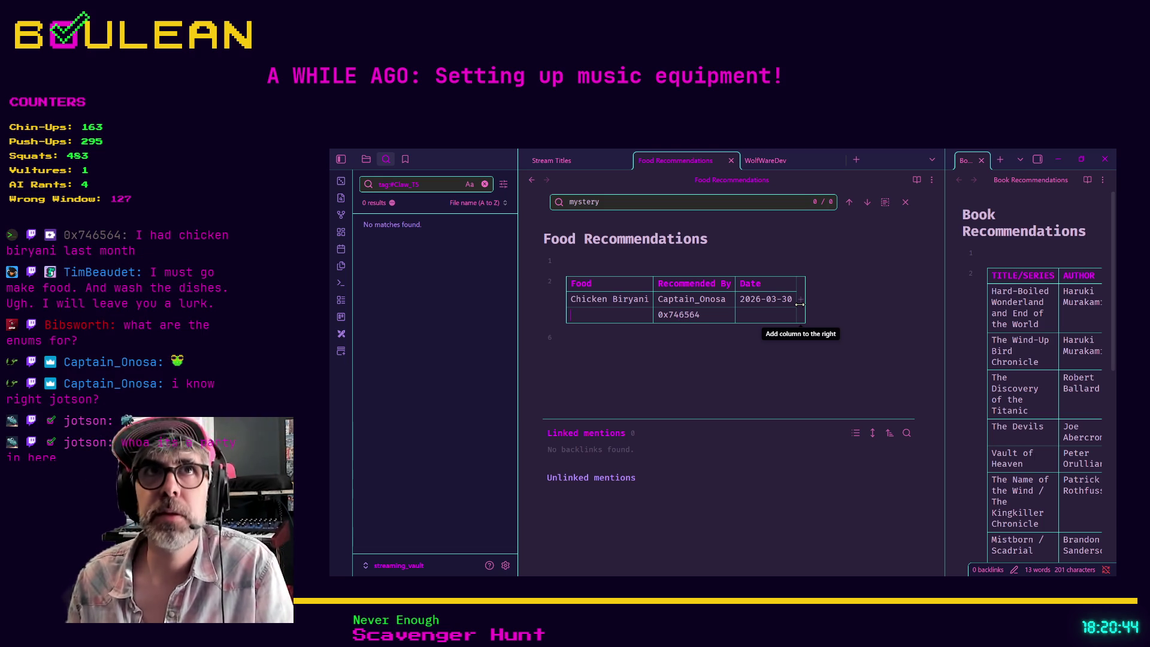
# - Fill the new row with Bulgogi and the date 2026-03-30
pyautogui.hotkey('shift', 'Tab')
pyautogui.write('Bu')
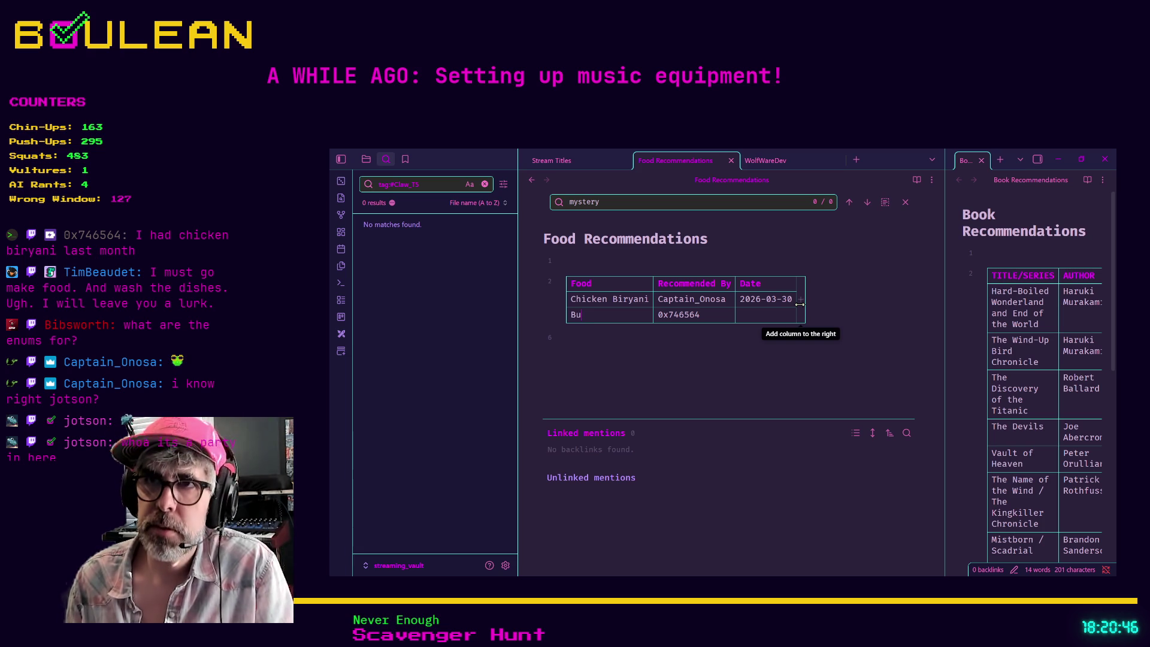
pyautogui.write('lgogi')
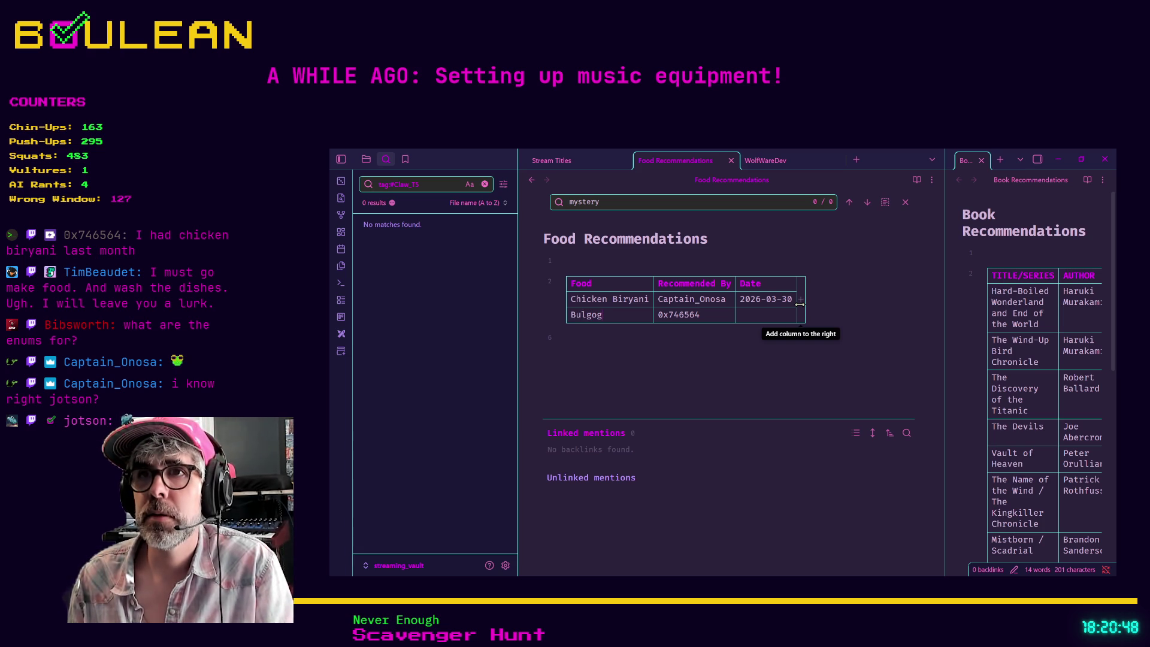
pyautogui.press('Tab')
pyautogui.write('20')
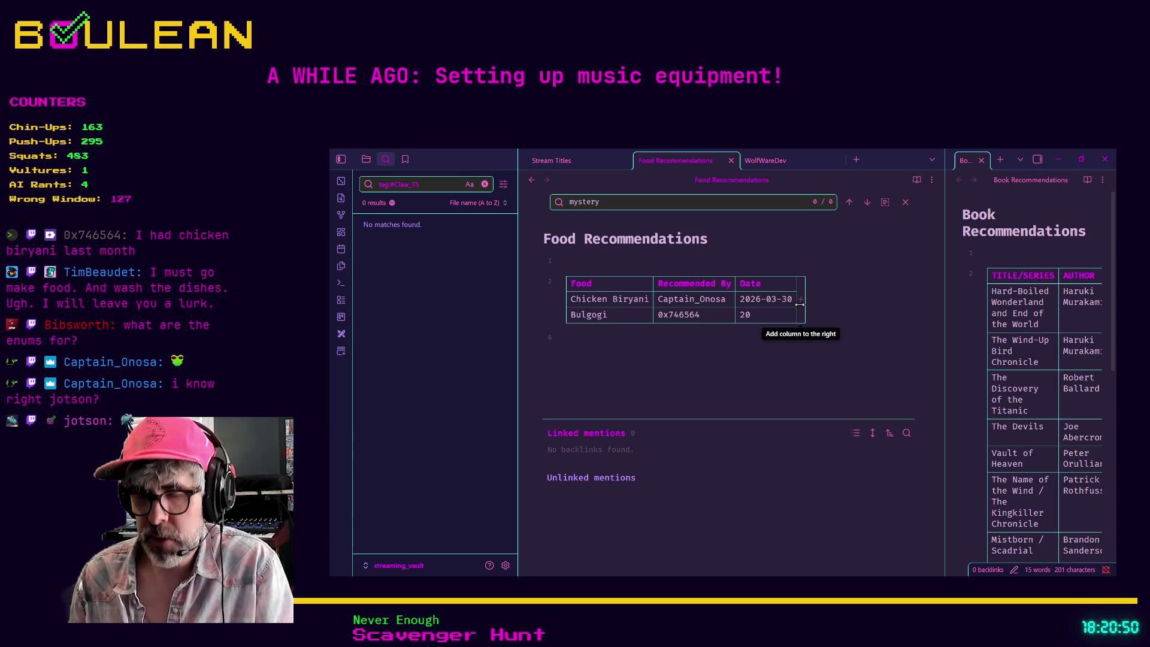
pyautogui.write('26-03-30')
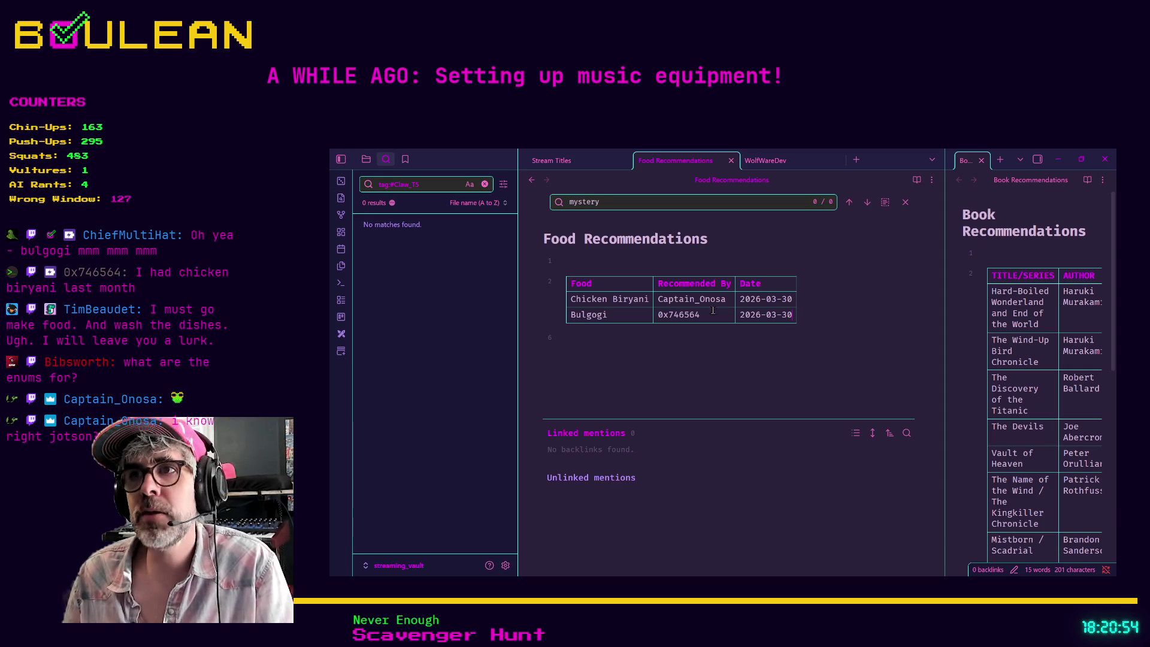
# - Add a Poutine row below Bulgogi with its recommender
pyautogui.press('Return')
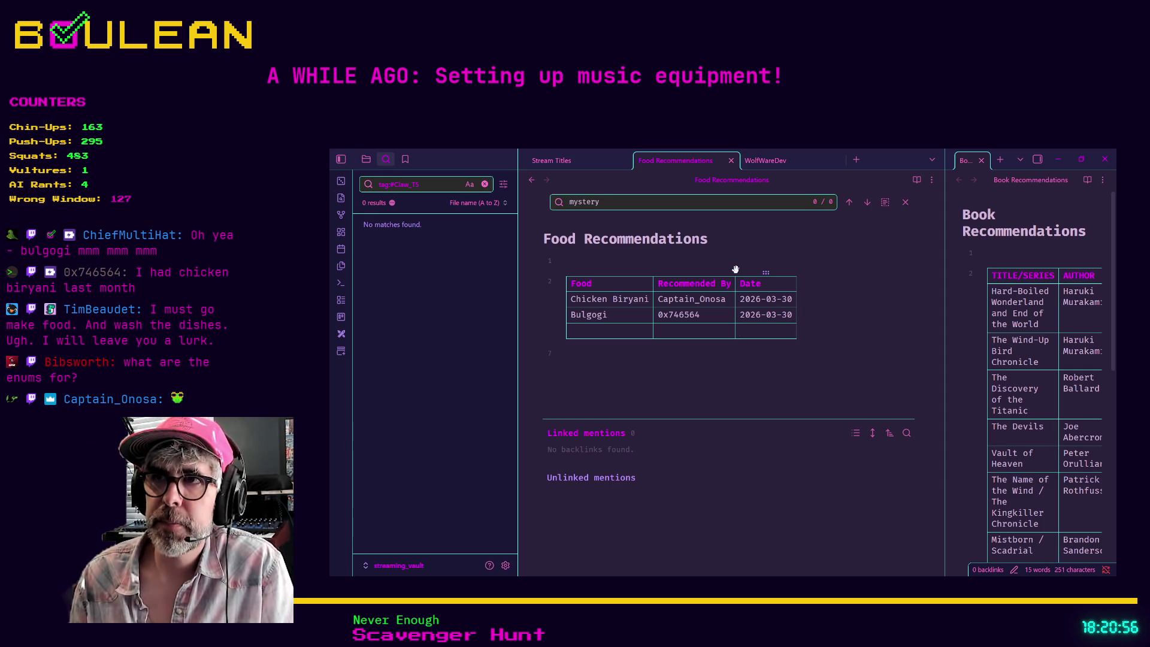
pyautogui.hotkey('shift', 'Tab')
pyautogui.write('Pou')
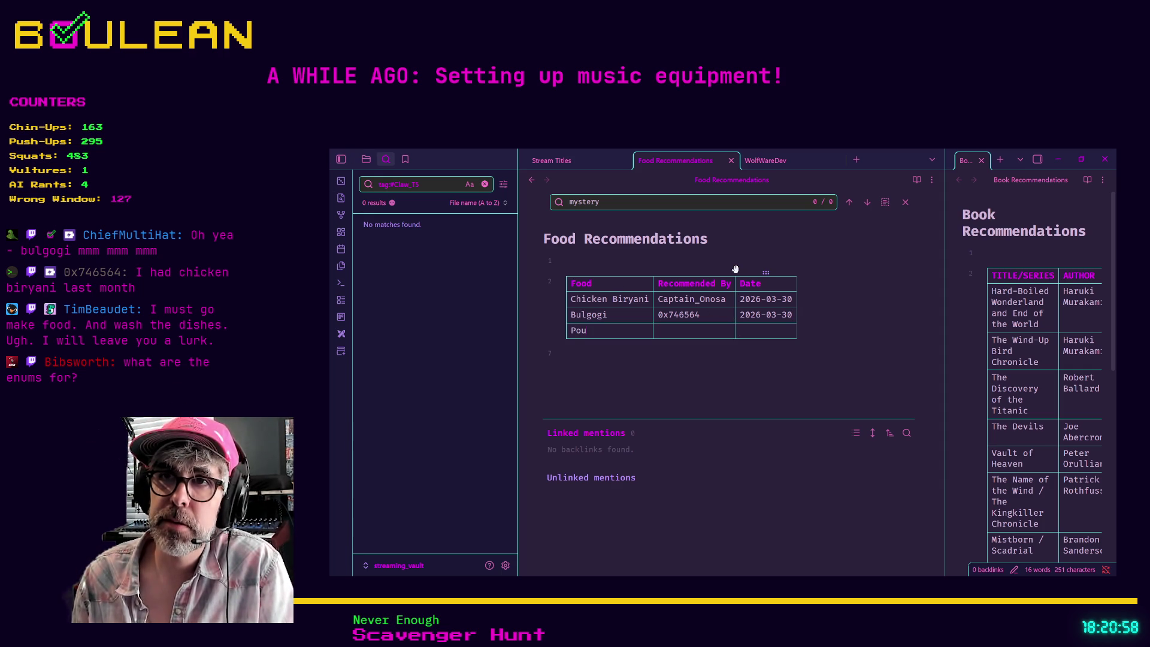
pyautogui.write('tine | Fool')
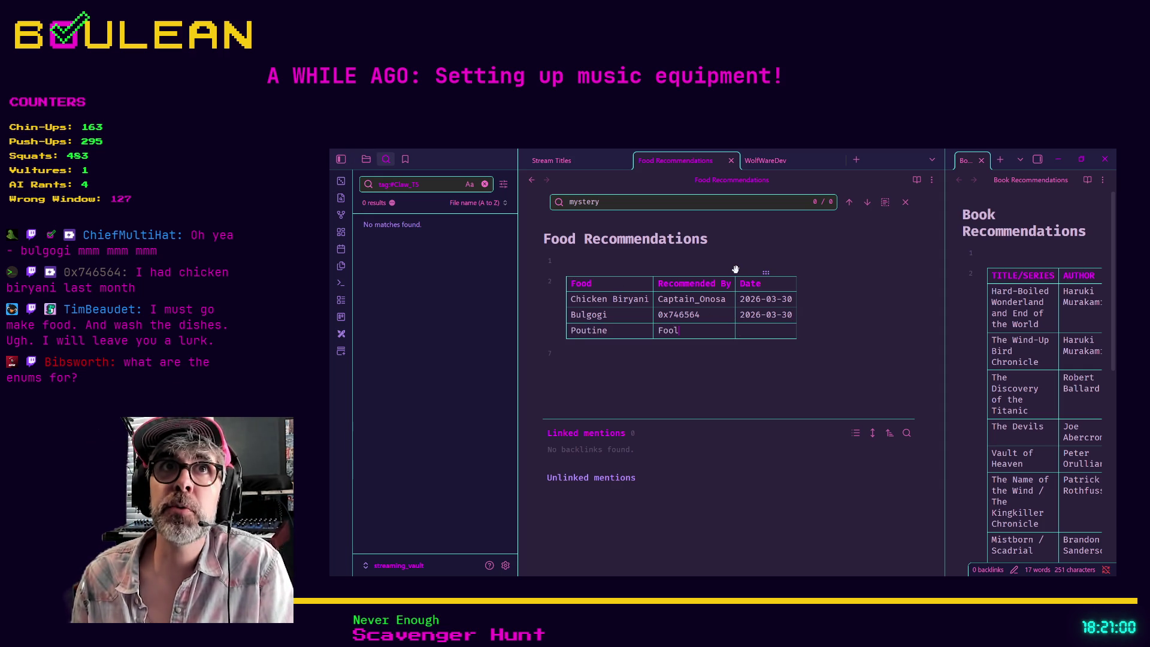
pyautogui.write('box')
pyautogui.press('Tab')
pyautogui.write('Po')
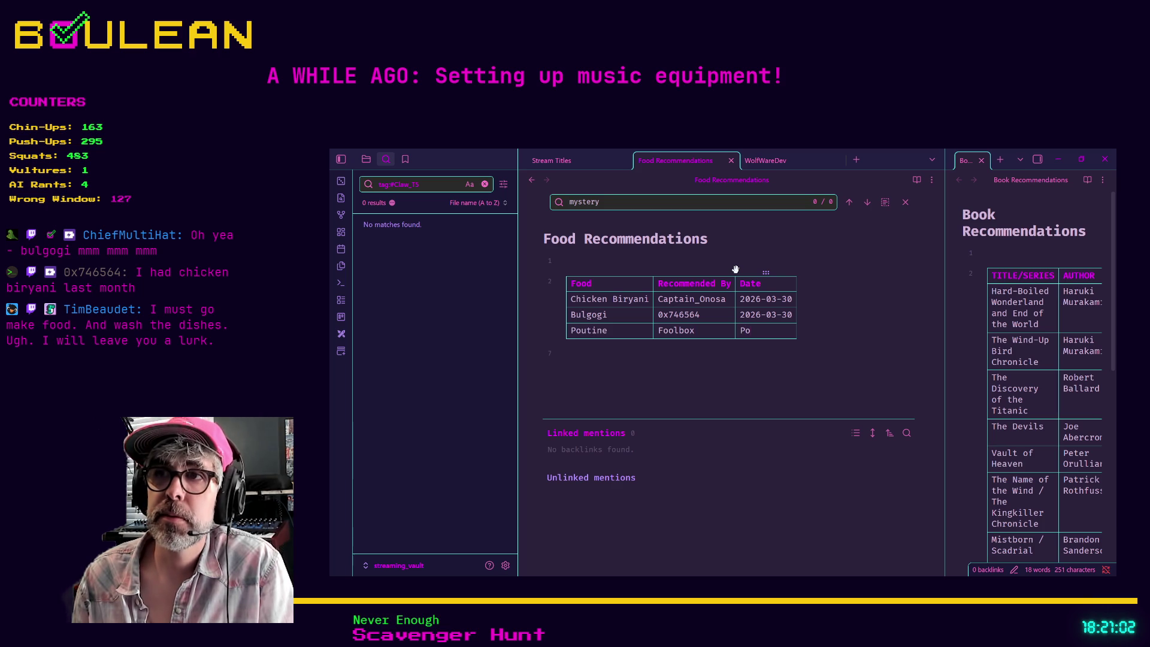
pyautogui.write('utine')
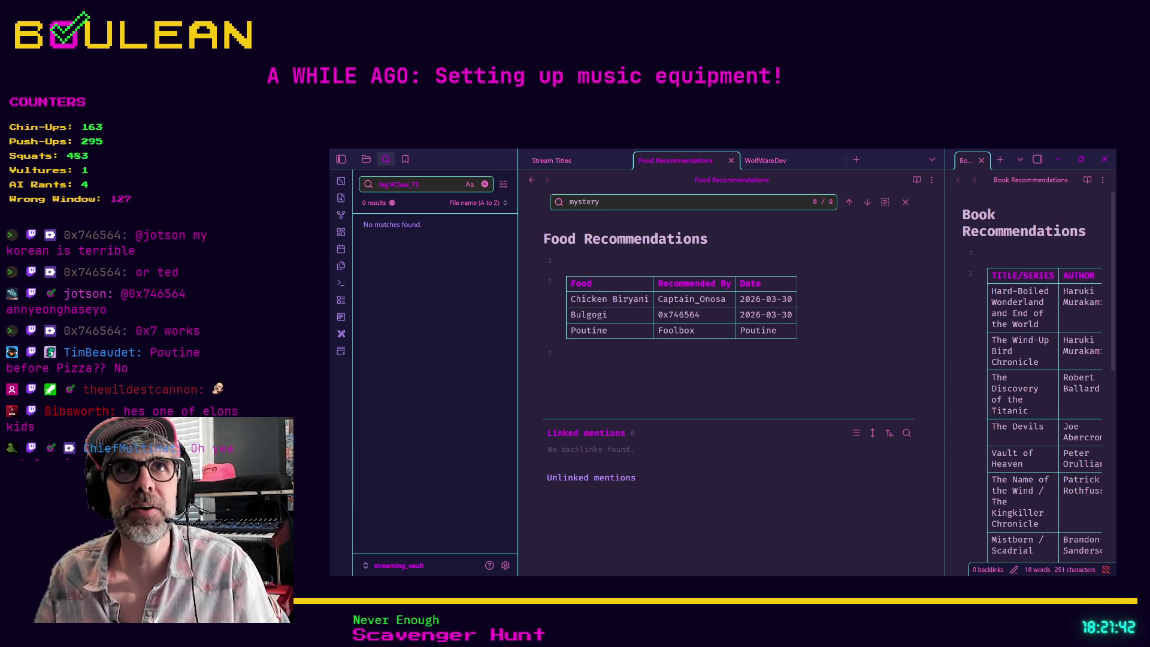
# - Add a Peanut Butter and Pickle Tacos row with its recommender below Poutine
pyautogui.click(705, 334)
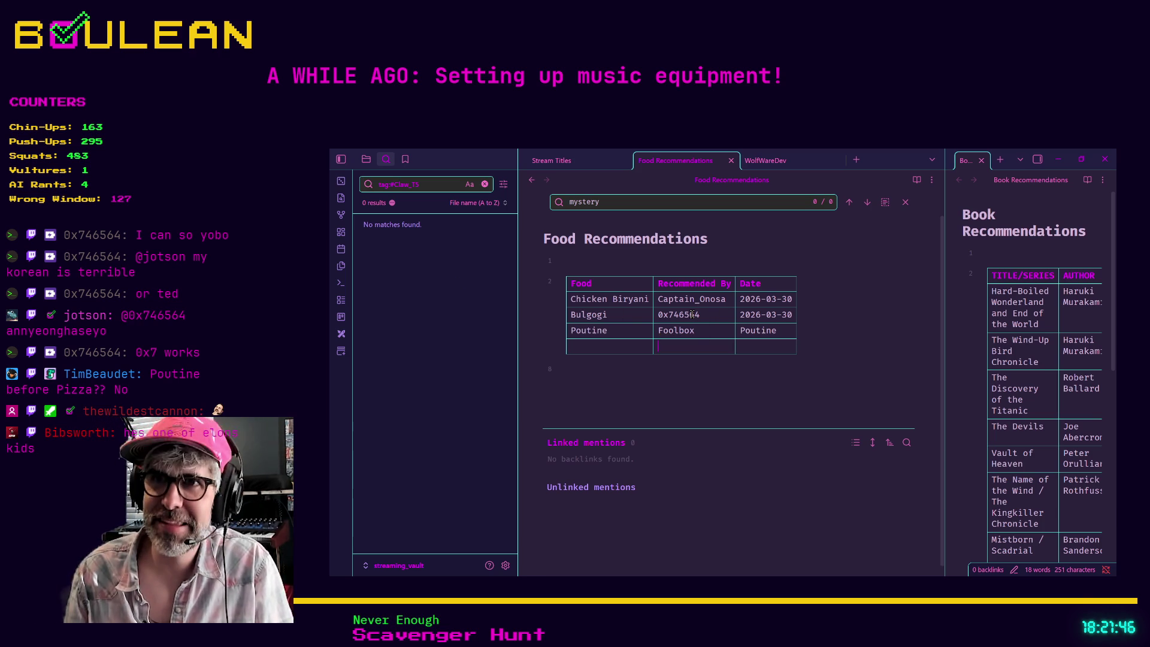
pyautogui.press('Tab')
pyautogui.press('Tab')
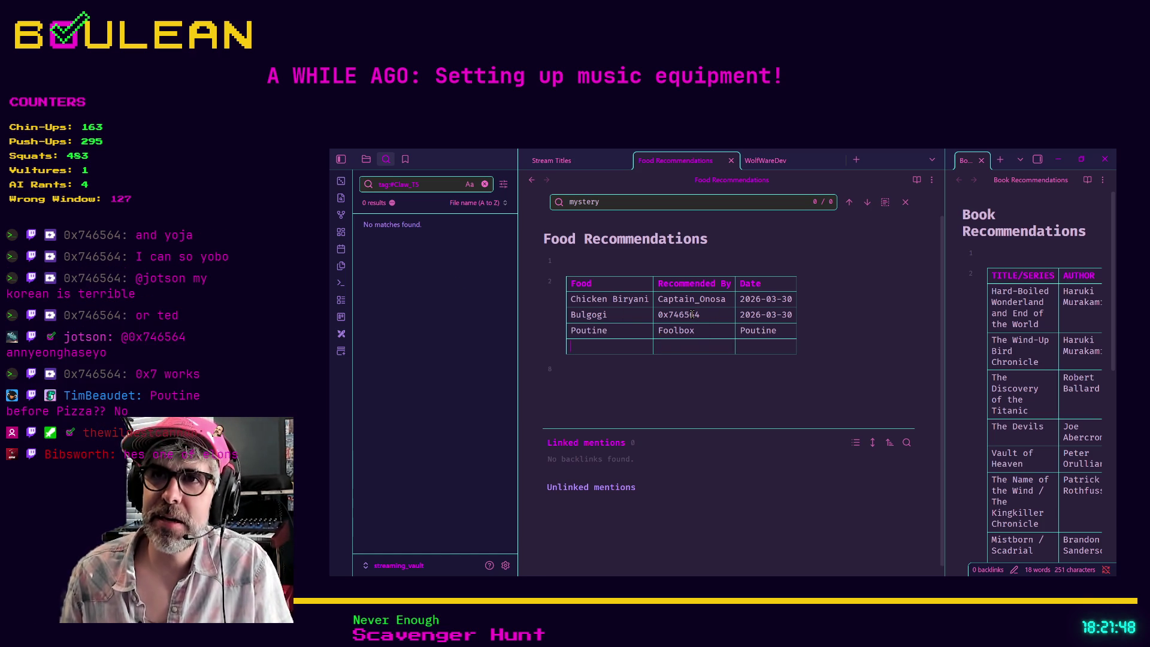
pyautogui.write('PB')
pyautogui.press('BackSpace')
pyautogui.write('e')
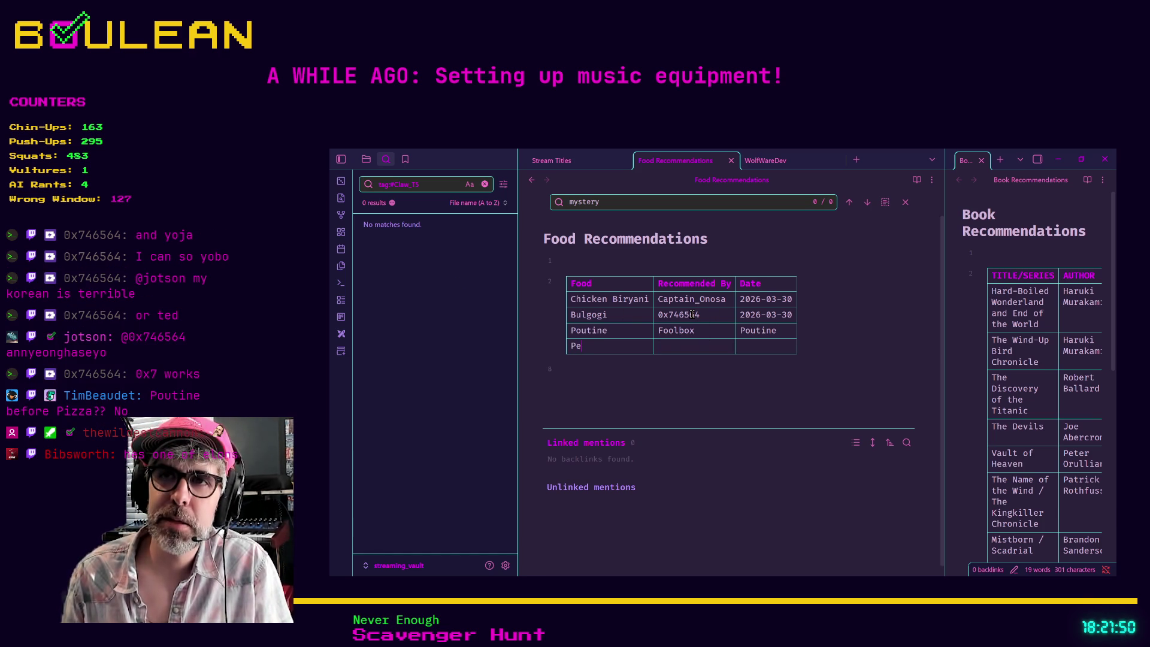
pyautogui.write('anut Butter')
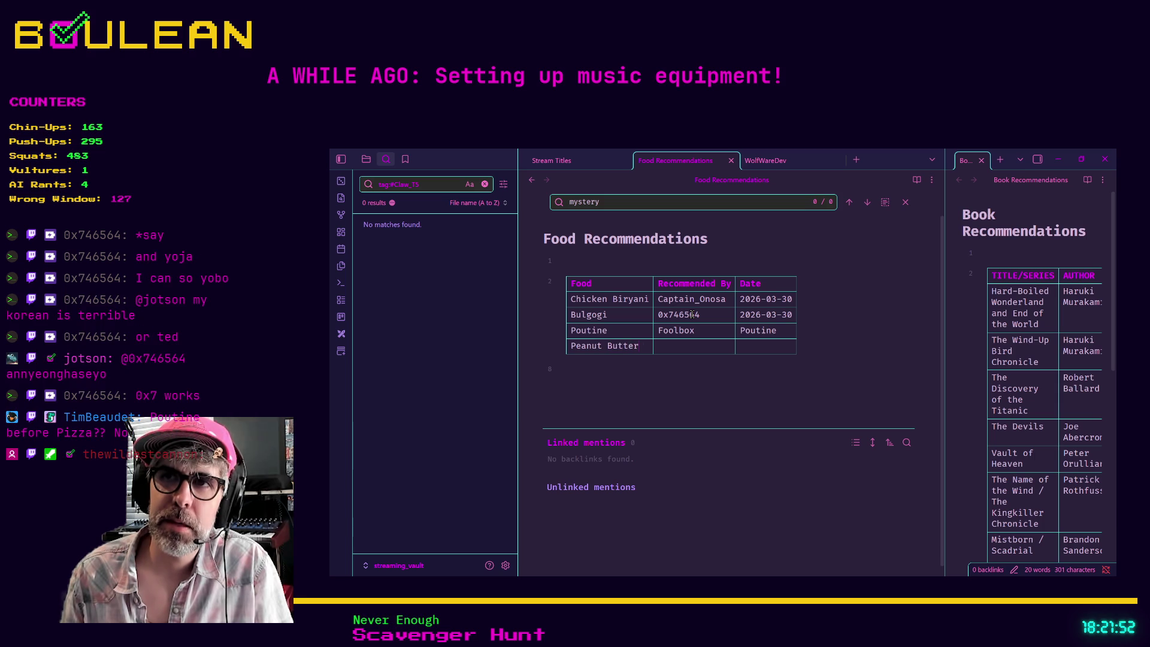
pyautogui.write(' and Pickle ')
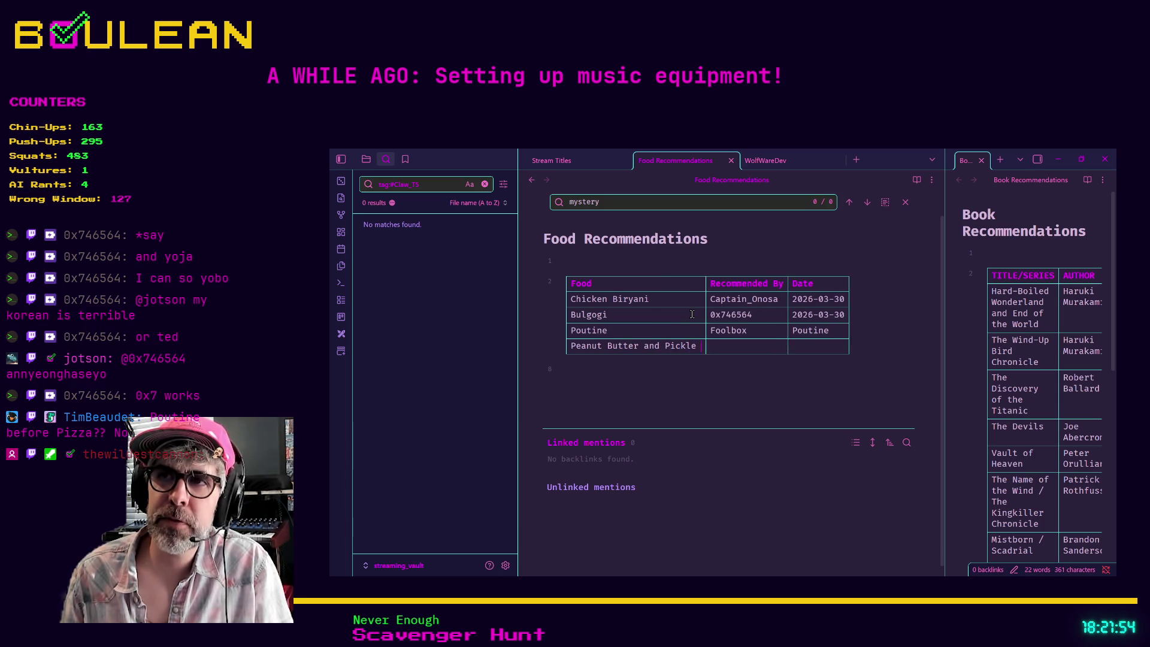
pyautogui.write('Tacos ChiefMultiH')
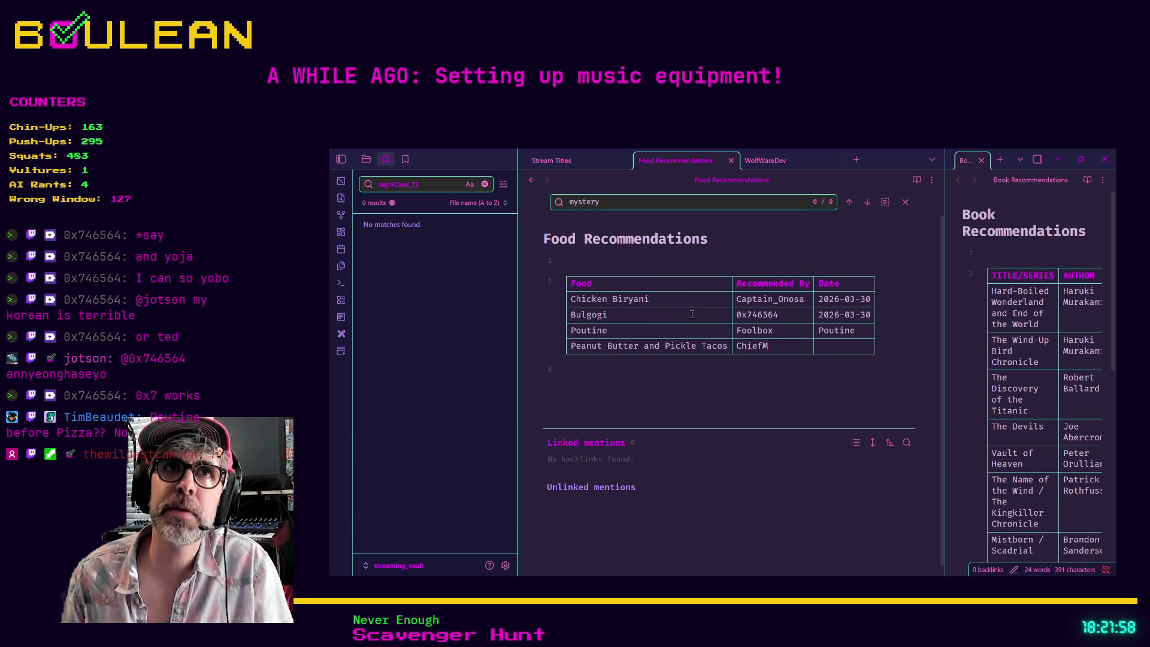
pyautogui.write('at')
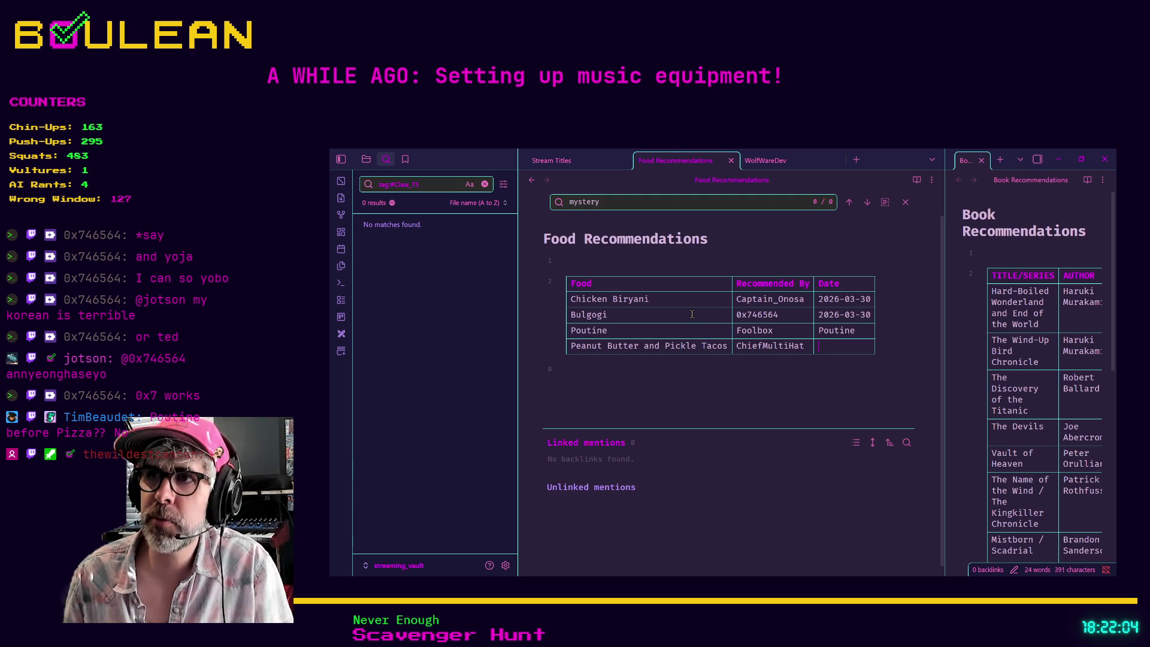
# - Replace the stray Poutine in the Poutine row's Date cell with 2026-03-30
pyautogui.press('Up')
pyautogui.press('BackSpace')
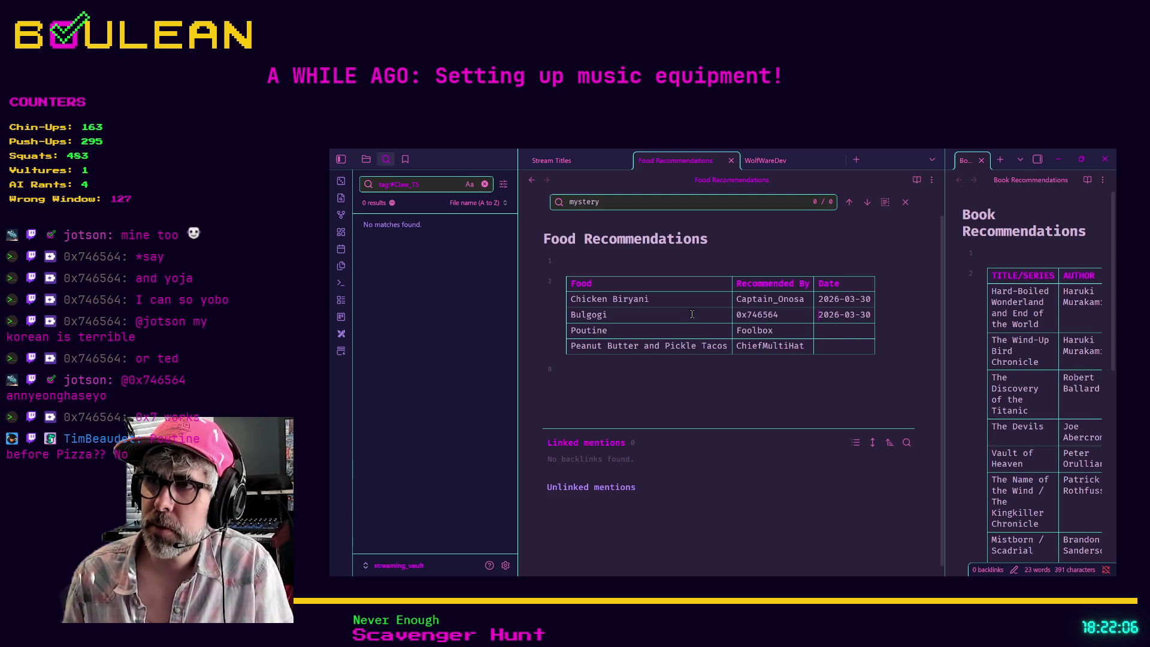
pyautogui.write('2026-03-30')
pyautogui.write('2026-03-30')
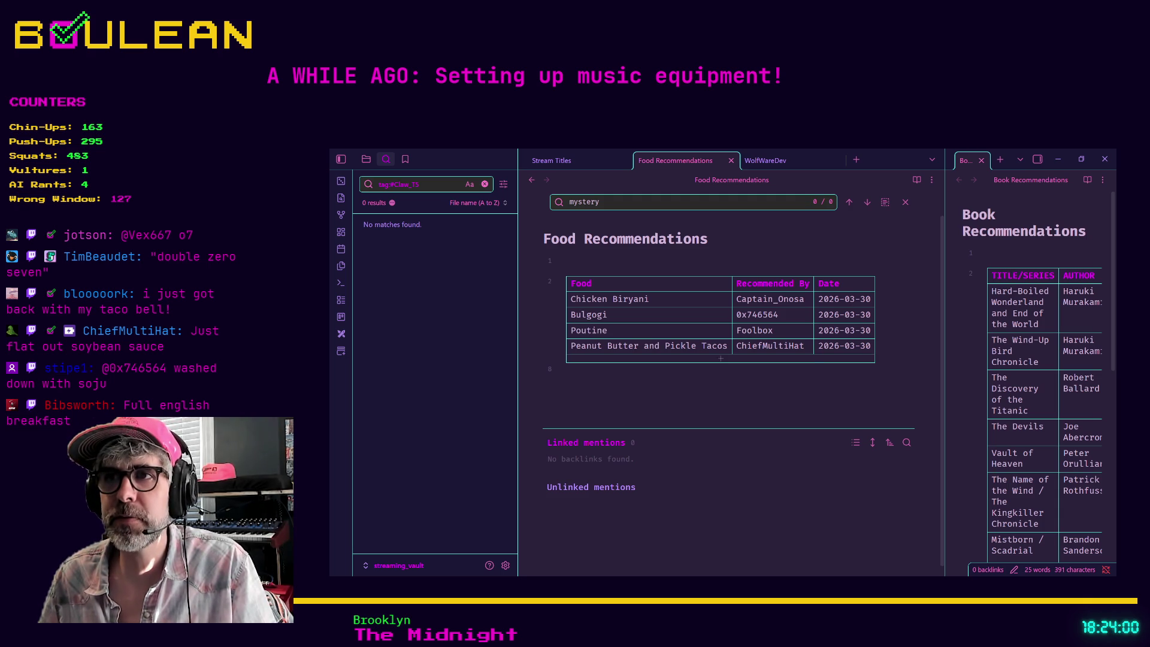
# - Add a Full English Breakfast row with its recommender and the date 2026-03-30
pyautogui.click(692, 358)
pyautogui.write('F')
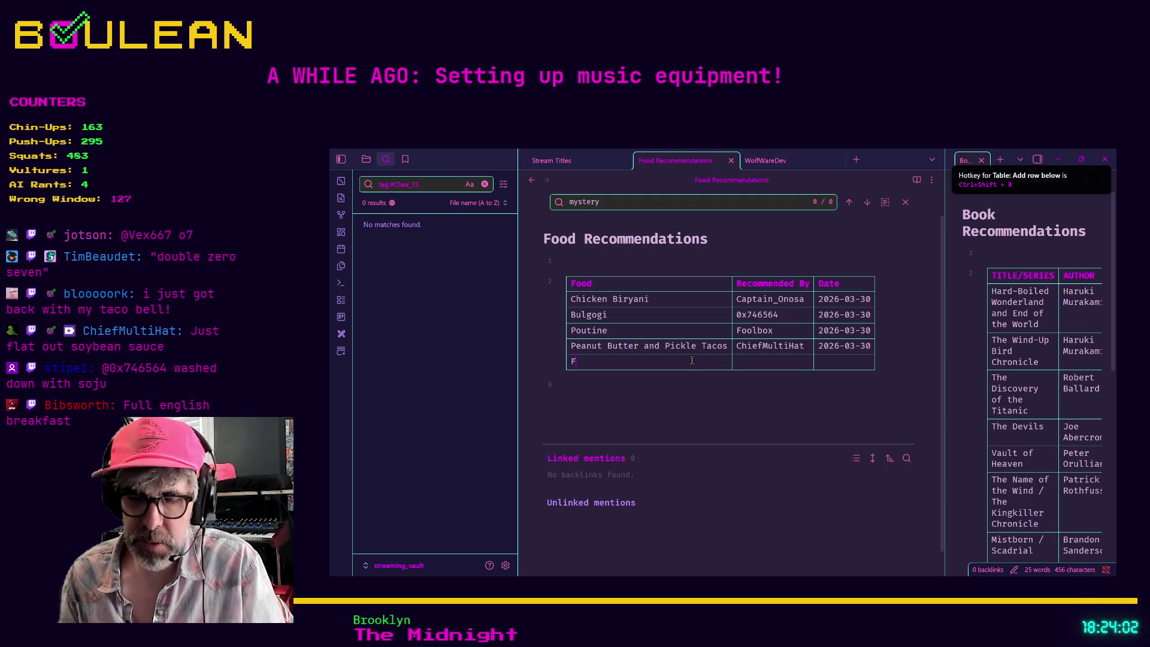
pyautogui.write('ull Eng')
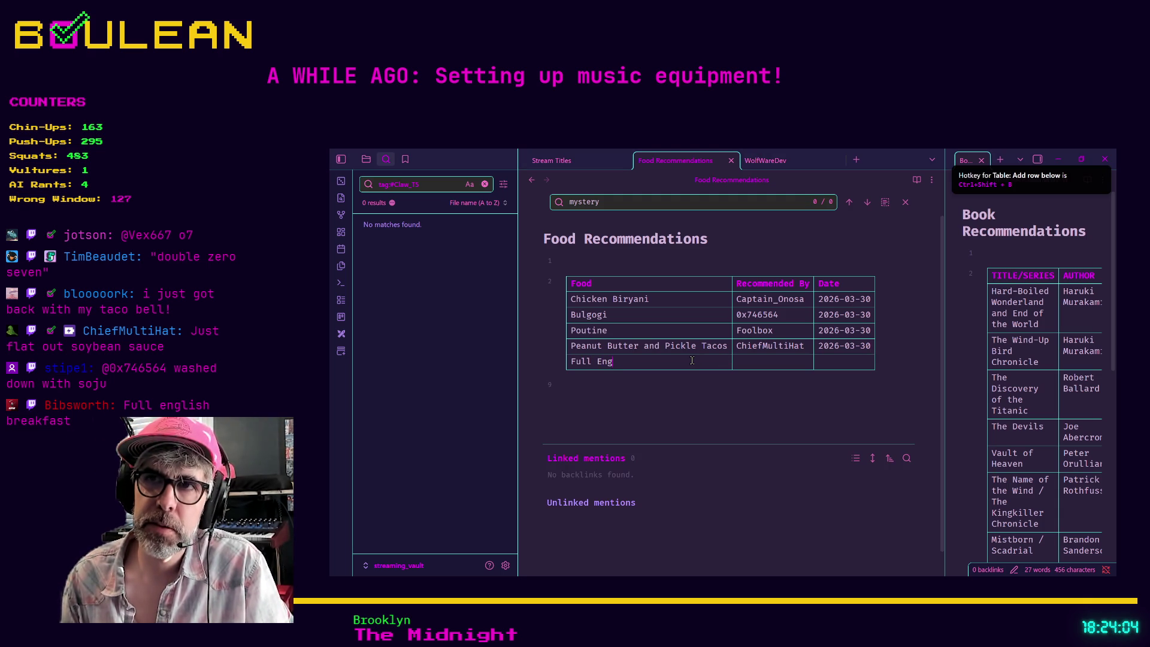
pyautogui.write('lish Breakfast')
pyautogui.press('Tab')
pyautogui.write('Bibs')
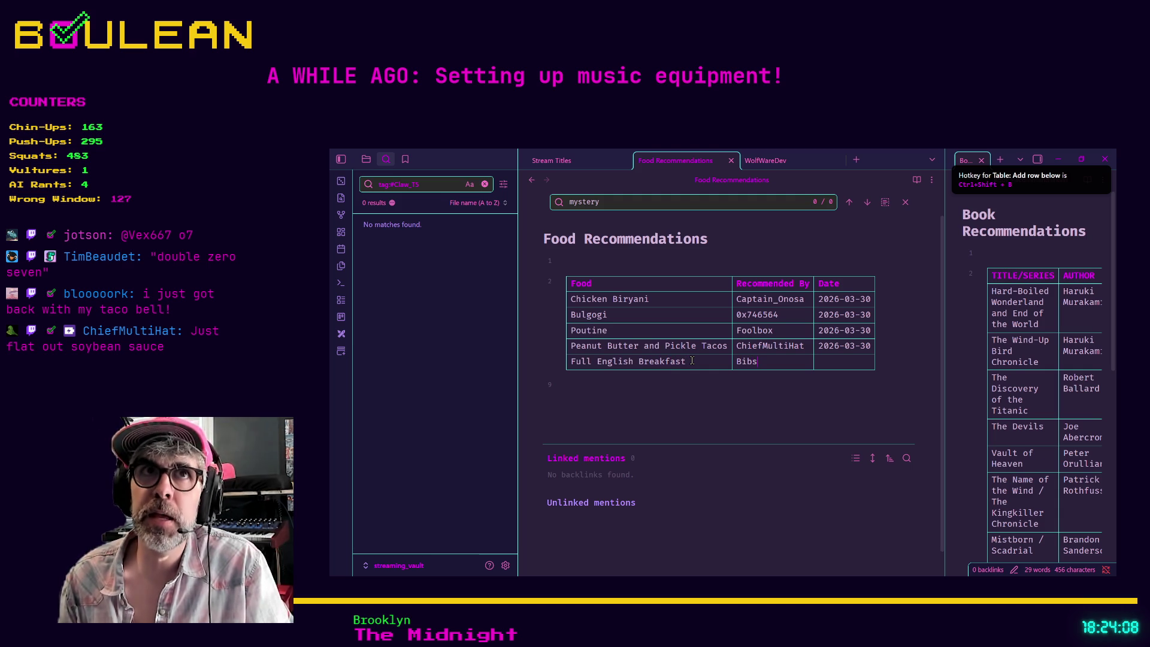
pyautogui.write('worth')
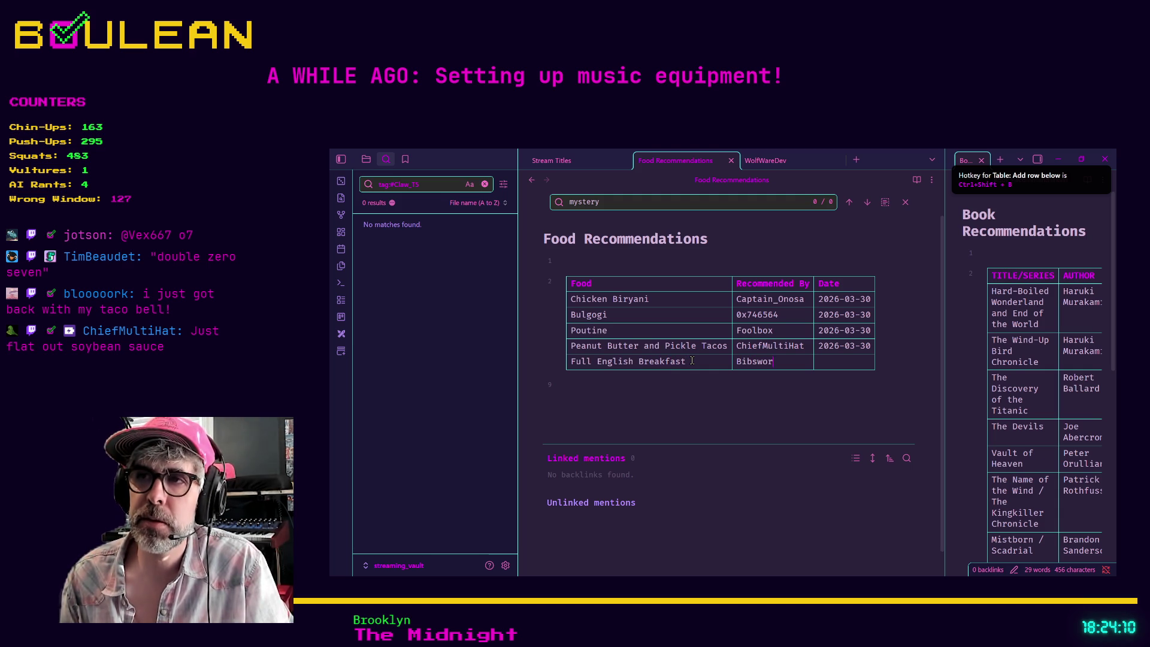
pyautogui.press('Tab')
pyautogui.write('2026-03-30')
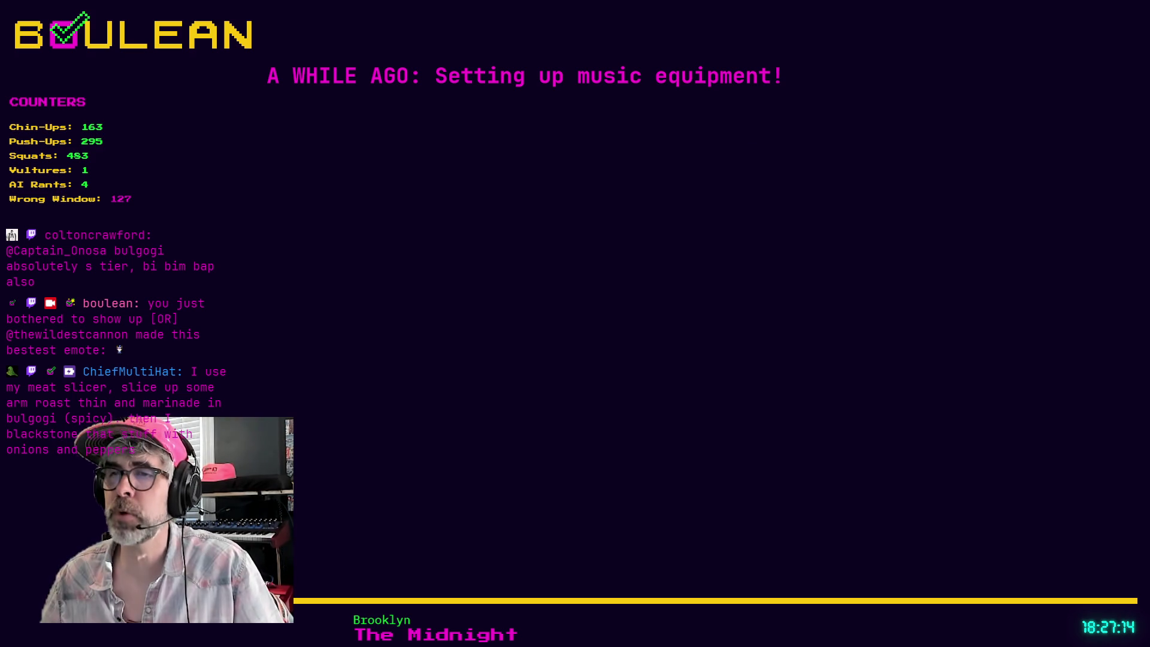
# - Hide Obsidian, search bulgogi in a new browser tab, and glance at its image results
pyautogui.click(1058, 159)
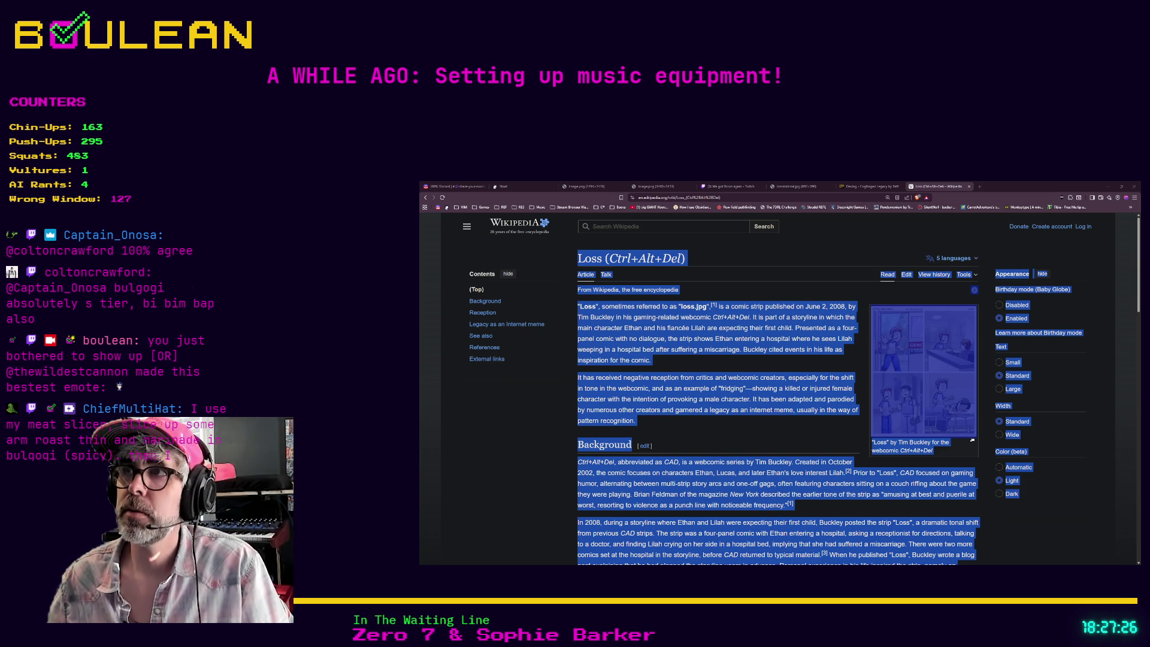
pyautogui.hotkey('ctrl', 't')
pyautogui.write('bulgogi')
pyautogui.press('Return')
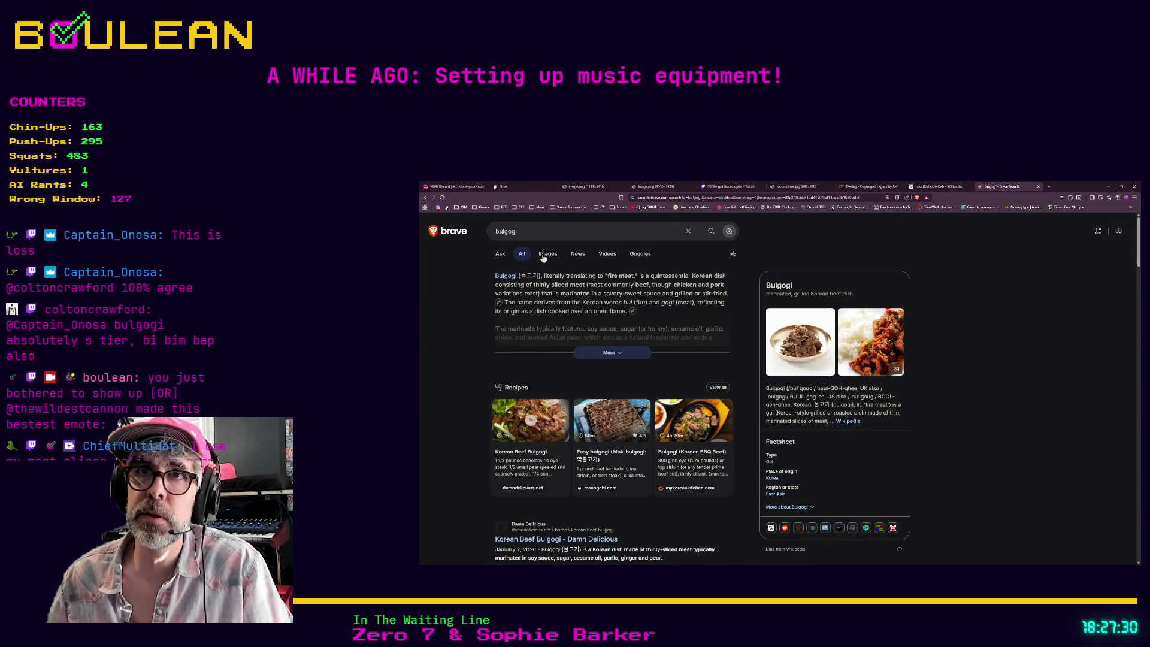
pyautogui.click(544, 256)
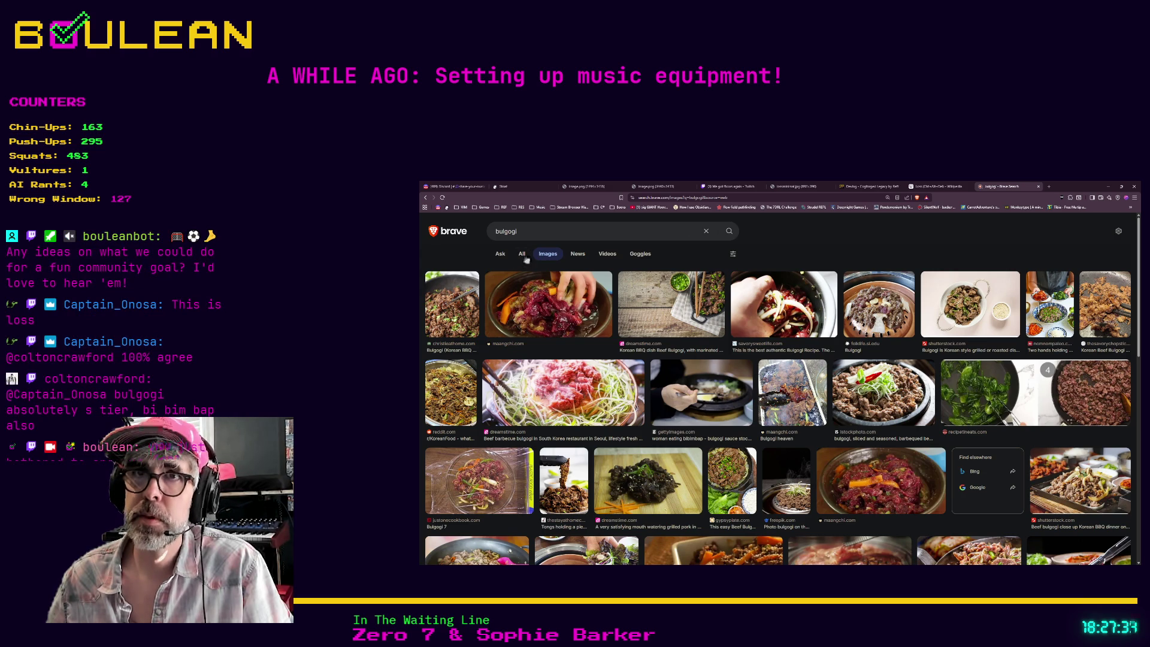
pyautogui.click(524, 256)
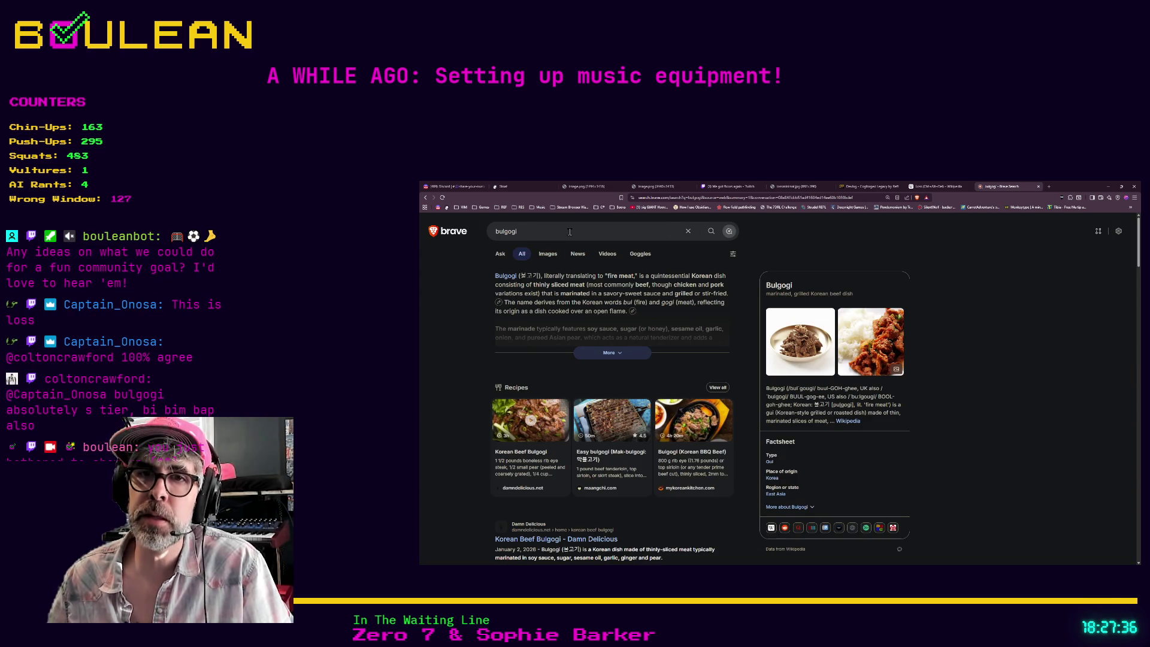
# - Refine the search to 'bulgogi wikipedia'
pyautogui.click(569, 232)
pyautogui.write('wikip')
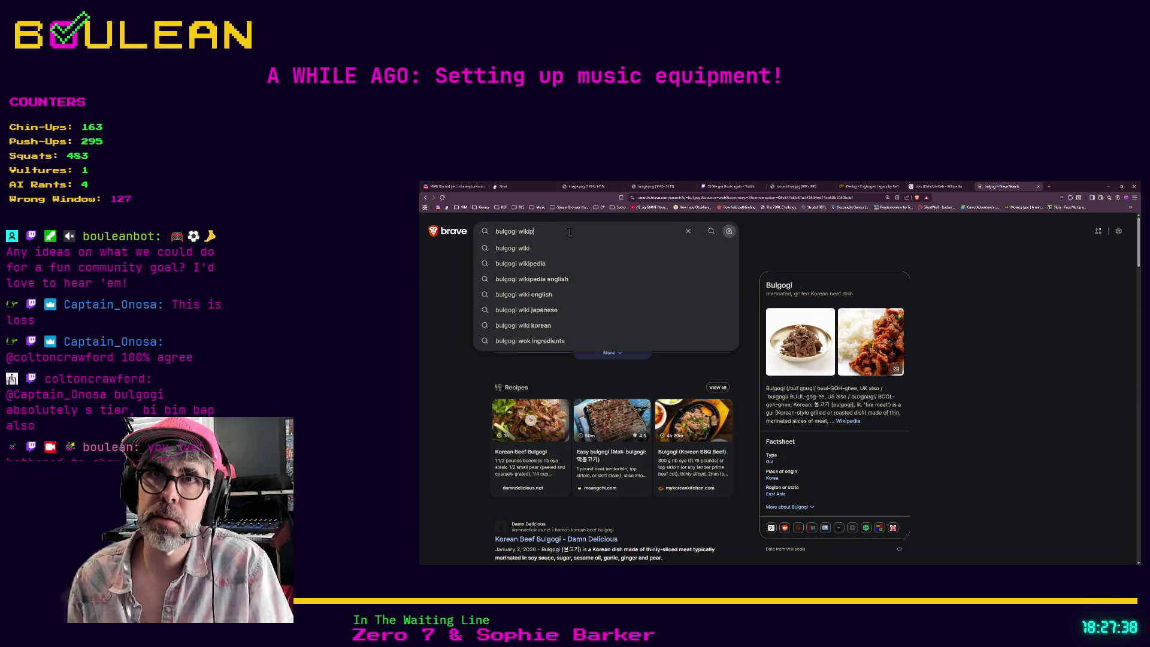
pyautogui.write('edia')
pyautogui.press('Return')
# - Open the Bulgogi Wikipedia article and read down through preparation, serving and Variations
pyautogui.click(529, 291)
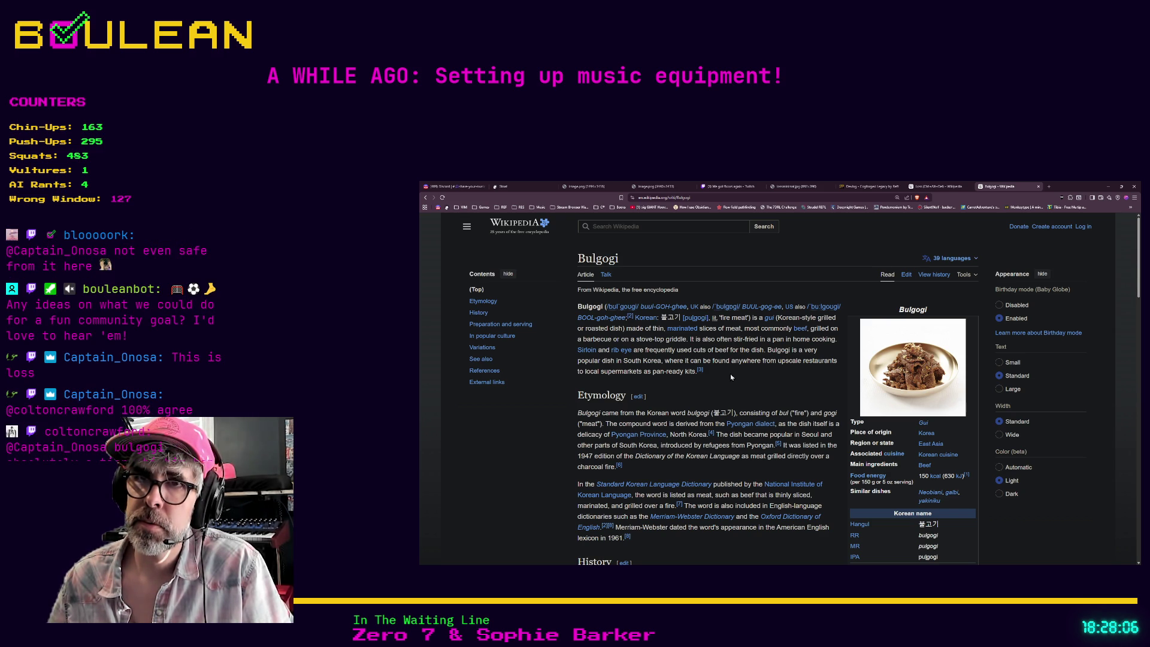
pyautogui.scroll(-2, 731, 376)
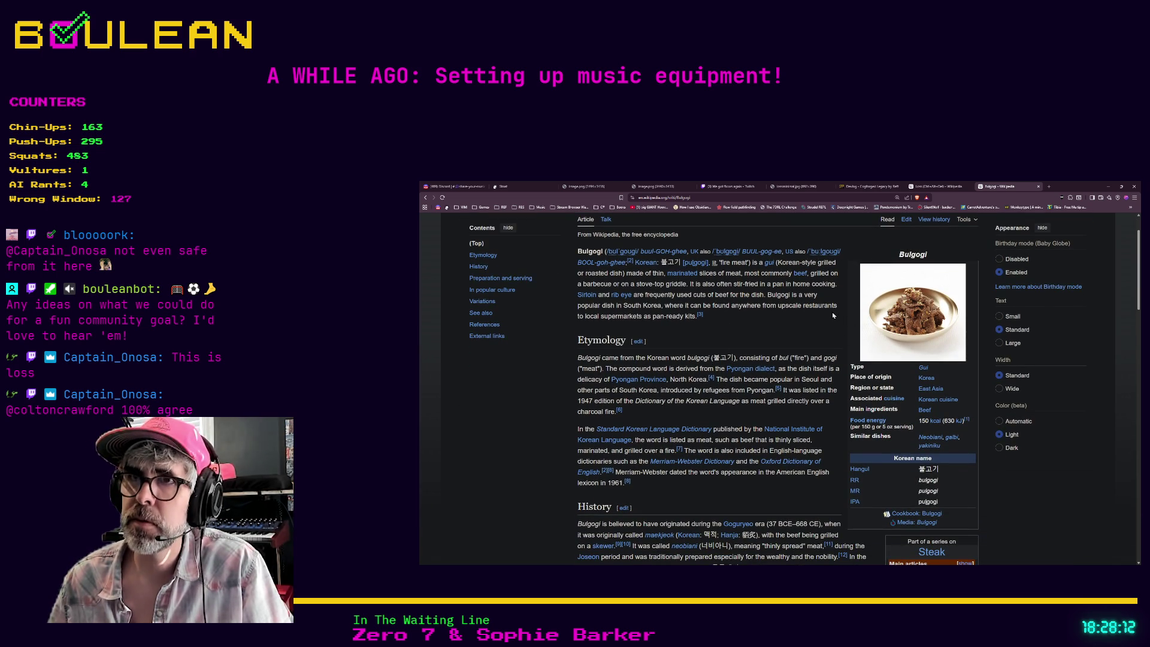
pyautogui.scroll(-4, 779, 311)
pyautogui.scroll(-3, 759, 309)
pyautogui.scroll(-1, 748, 311)
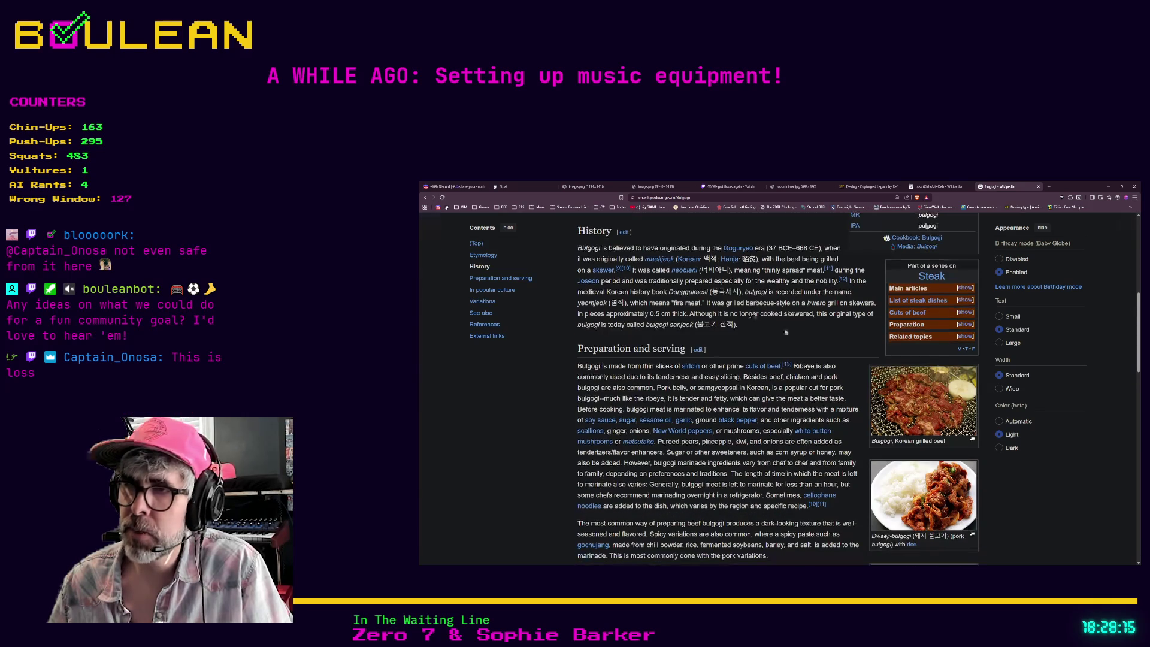
pyautogui.scroll(-3, 898, 480)
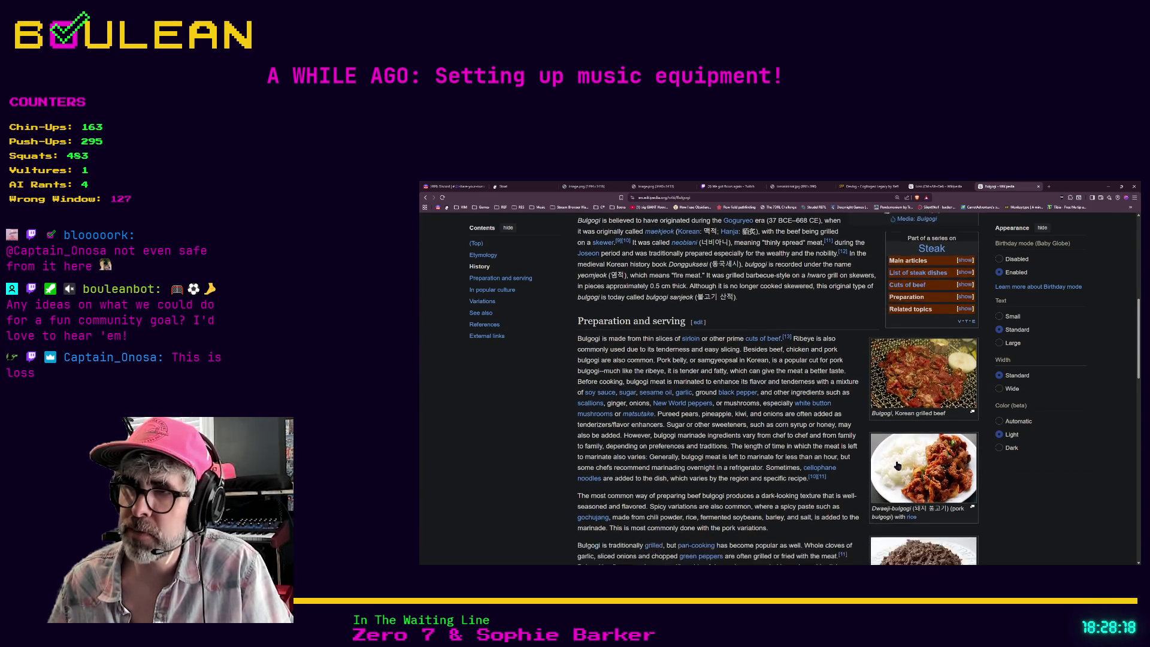
pyautogui.scroll(-4, 898, 454)
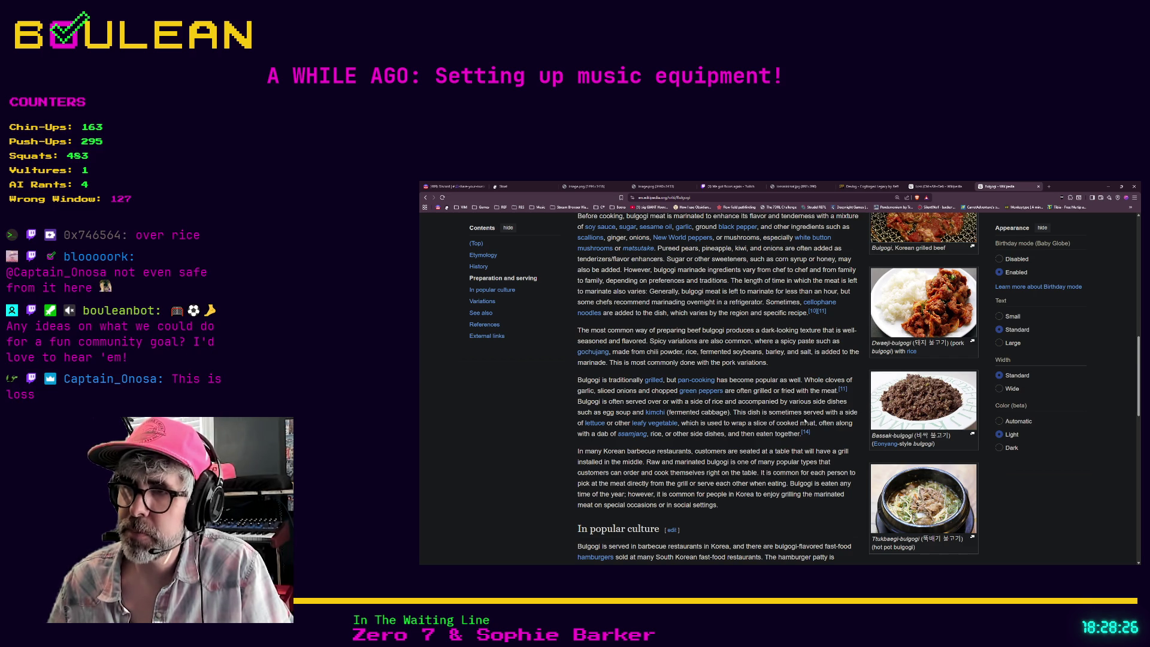
pyautogui.scroll(-3, 804, 422)
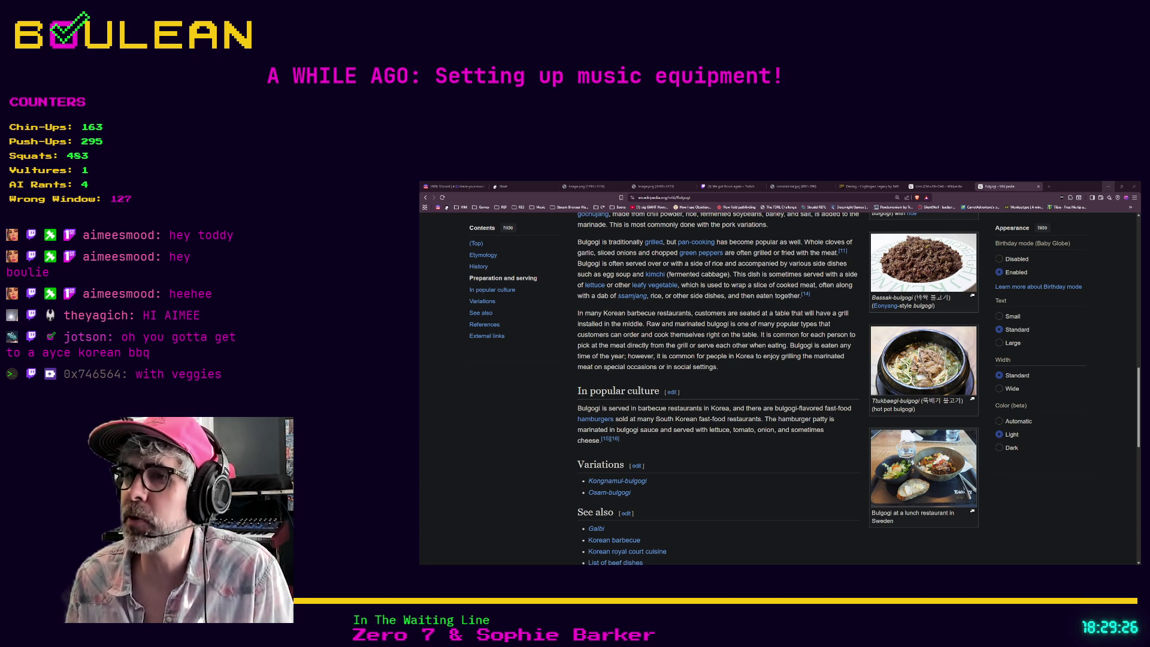
# - Add a Bi Bim Bap row with its recommender and date 2026-03-30, leaving an empty row below
pyautogui.click(1108, 186)
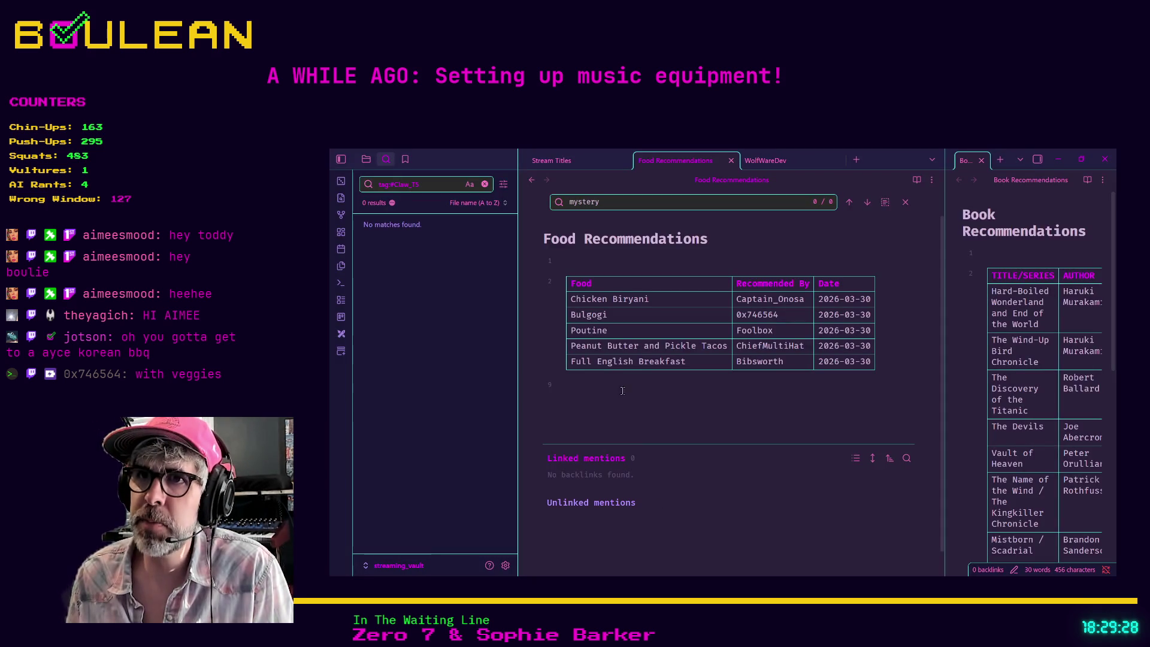
pyautogui.rightClick(716, 365)
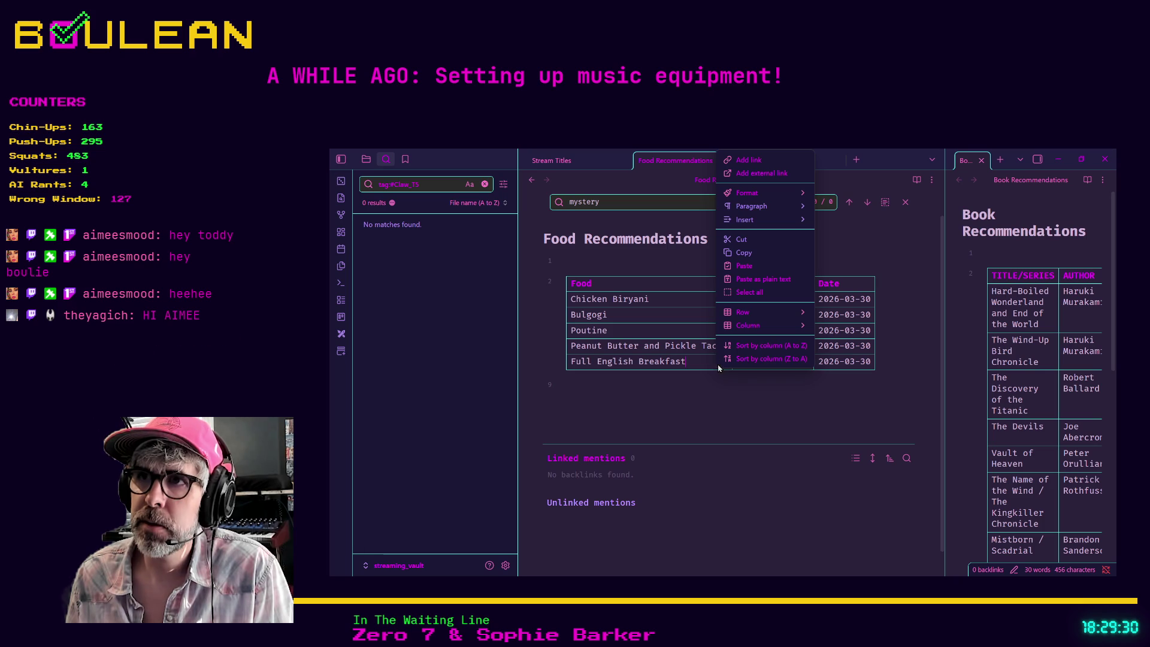
pyautogui.click(701, 361)
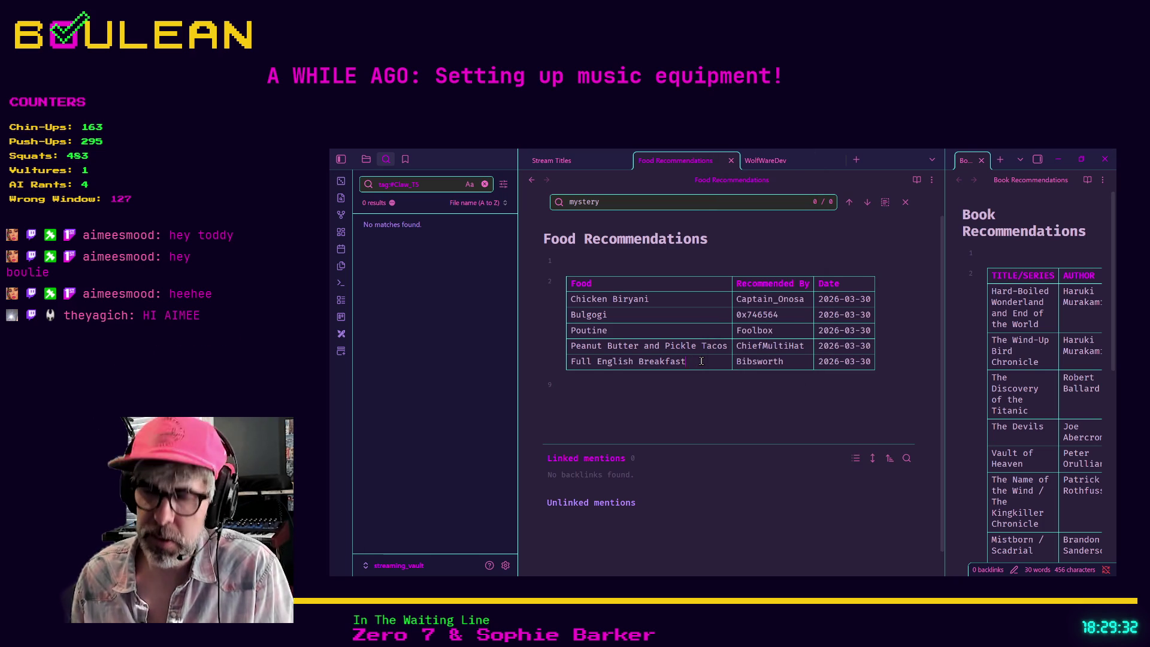
pyautogui.write('Bi Bim Bap')
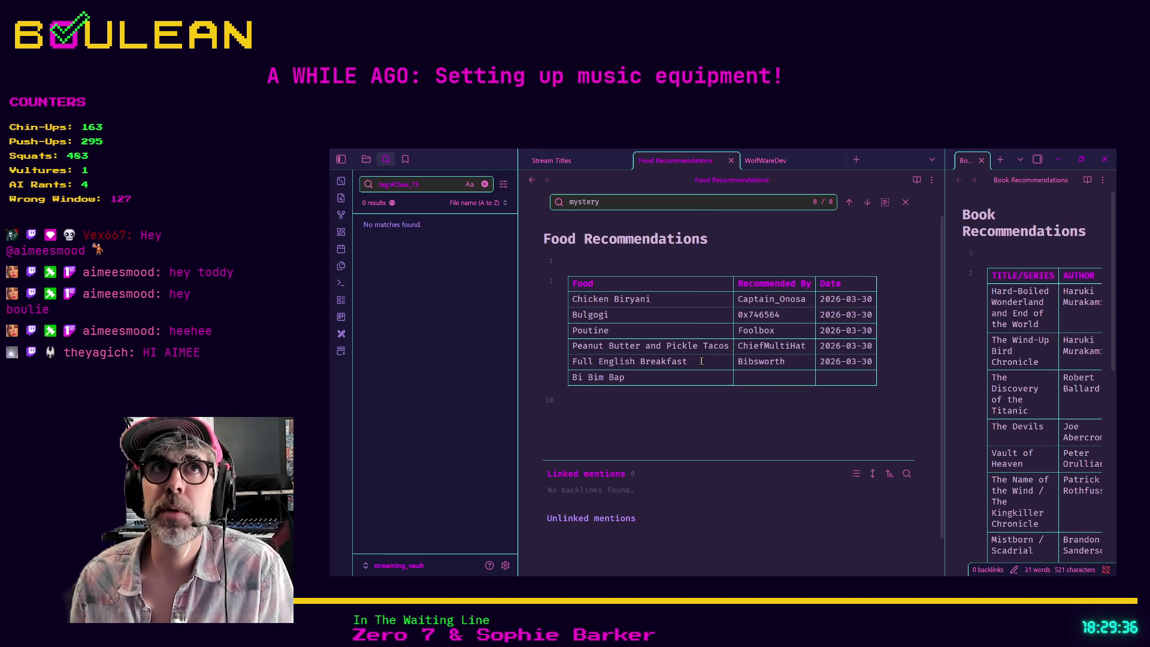
pyautogui.write('co')
pyautogui.press('Tab')
pyautogui.write('coltoncrawford | ')
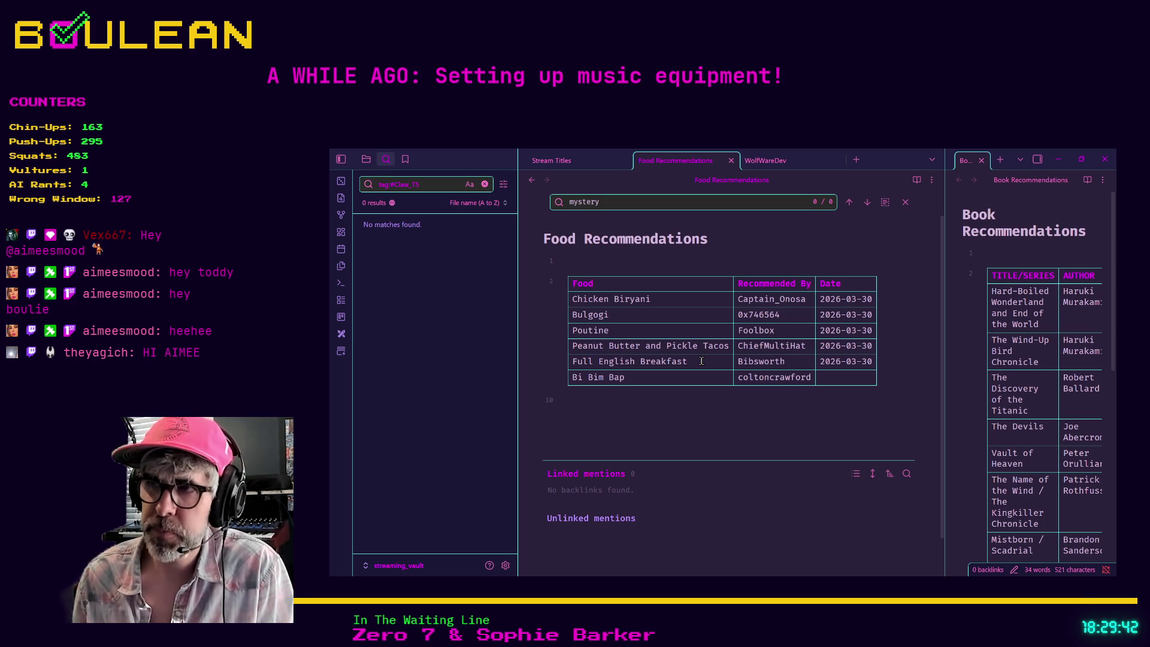
pyautogui.write('2026')
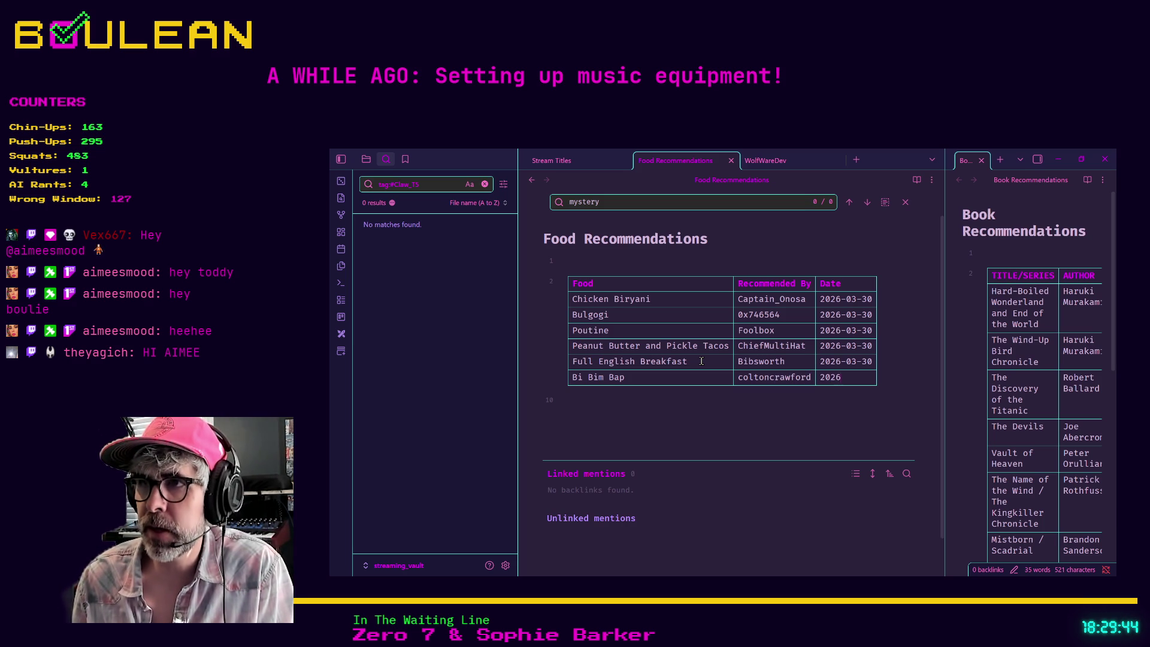
pyautogui.write('-03-30')
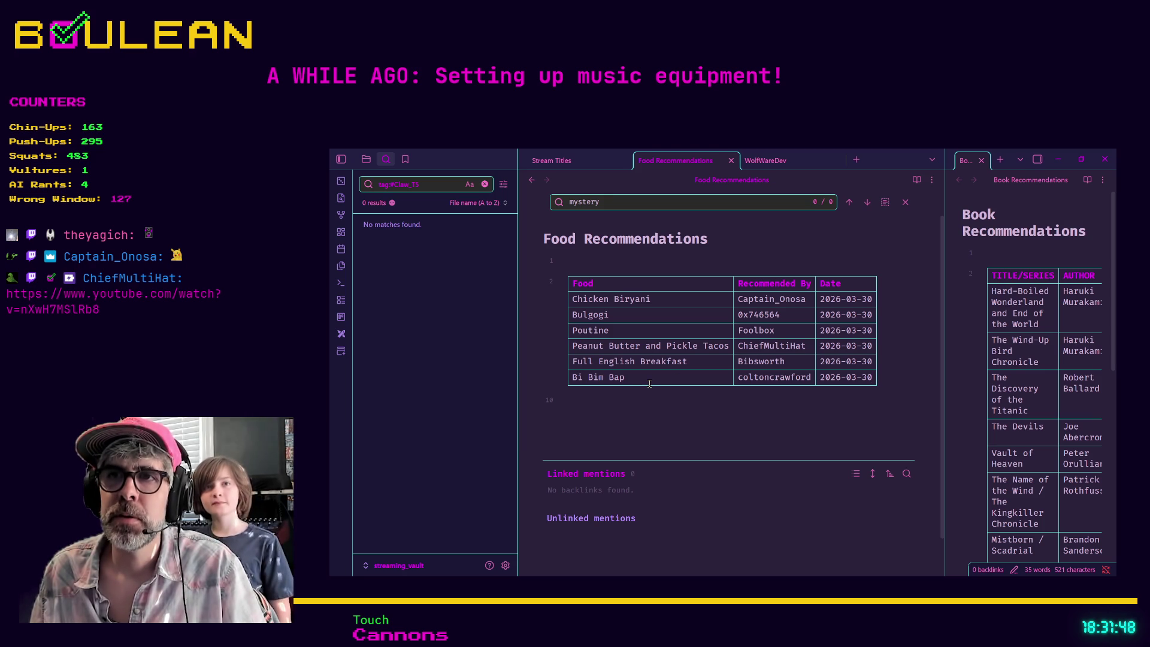
pyautogui.press('Return')
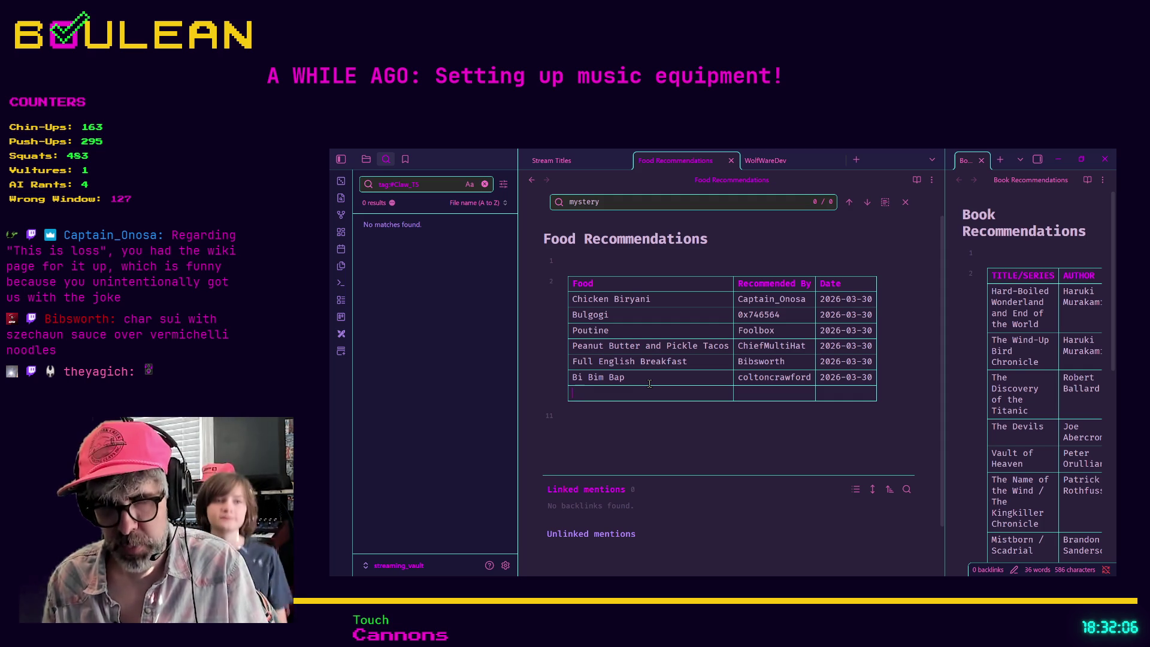
# - Complete the Japchae row with its recommender and 2026-03-30, then switch to another window
pyautogui.write('Japchae')
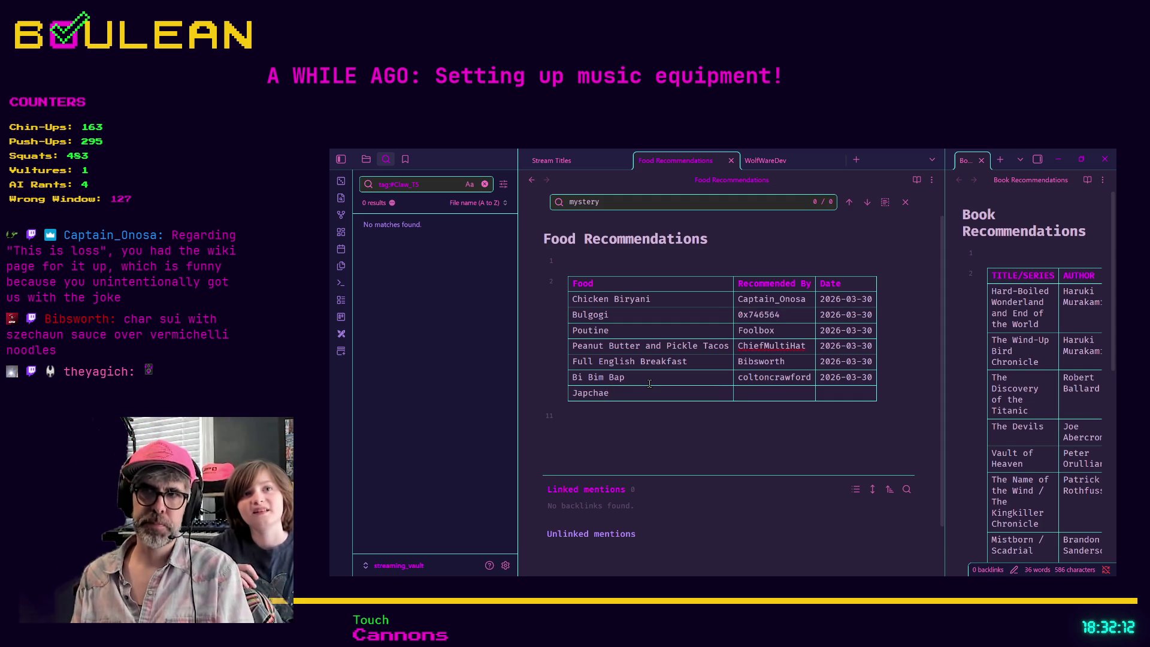
pyautogui.write('0x746564')
pyautogui.press('Tab')
pyautogui.write('2026-03-30')
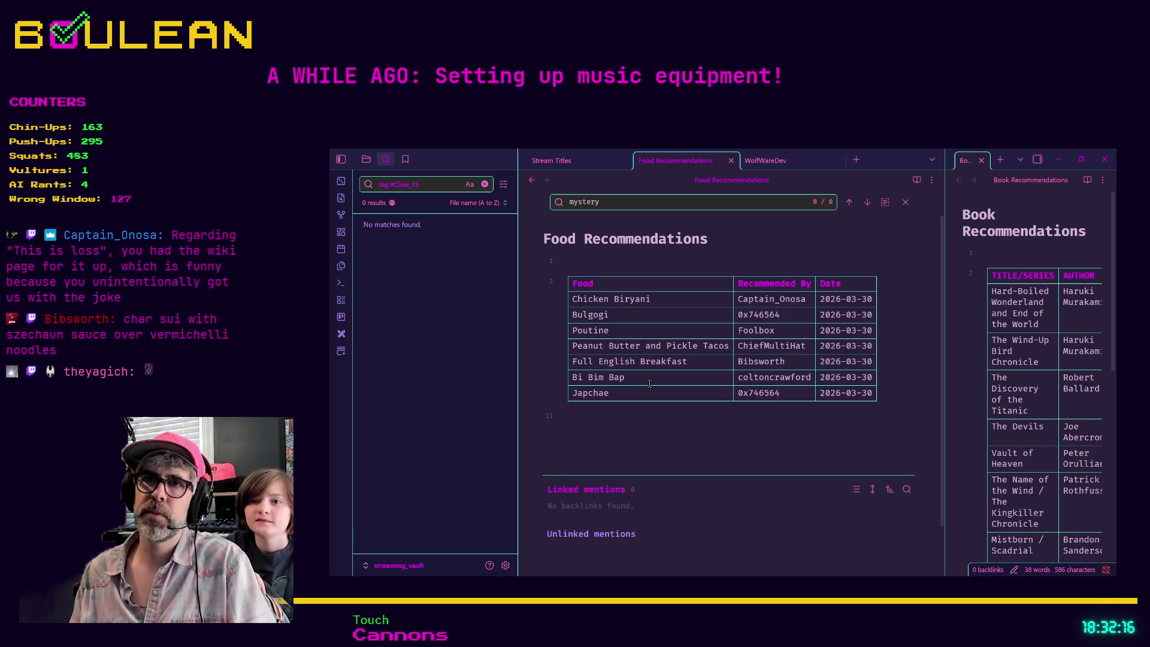
pyautogui.hotkey('alt', 'Tab')
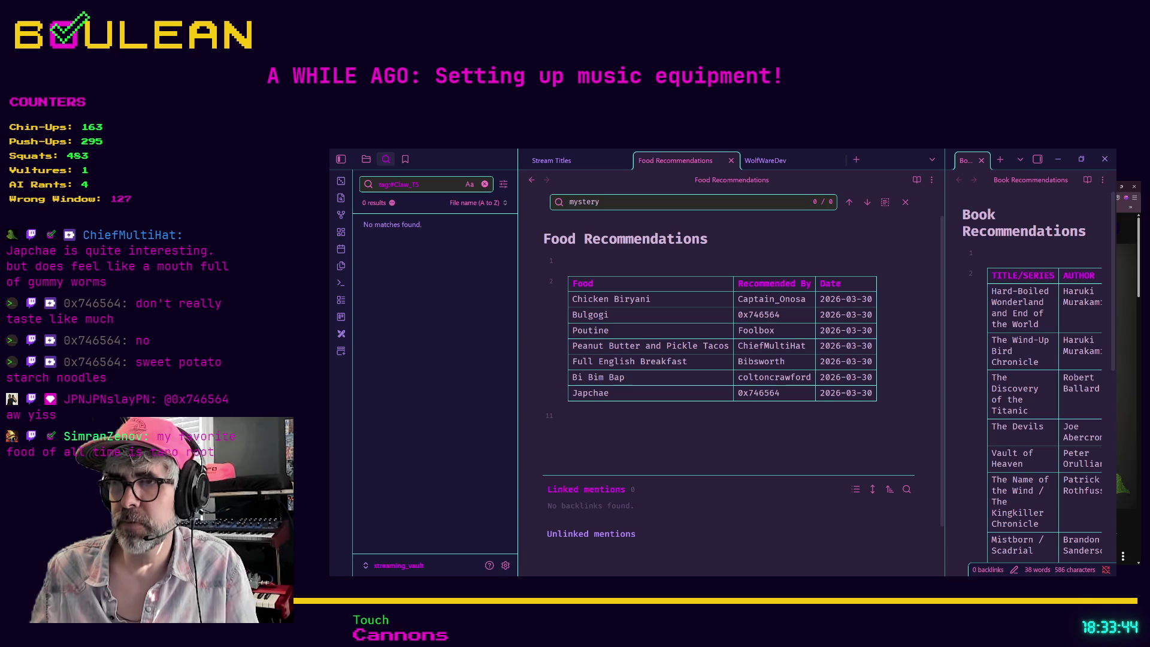
# - Play the steak deburgo video full screen from the beginning through to its 1:16 end
pyautogui.click(1058, 159)
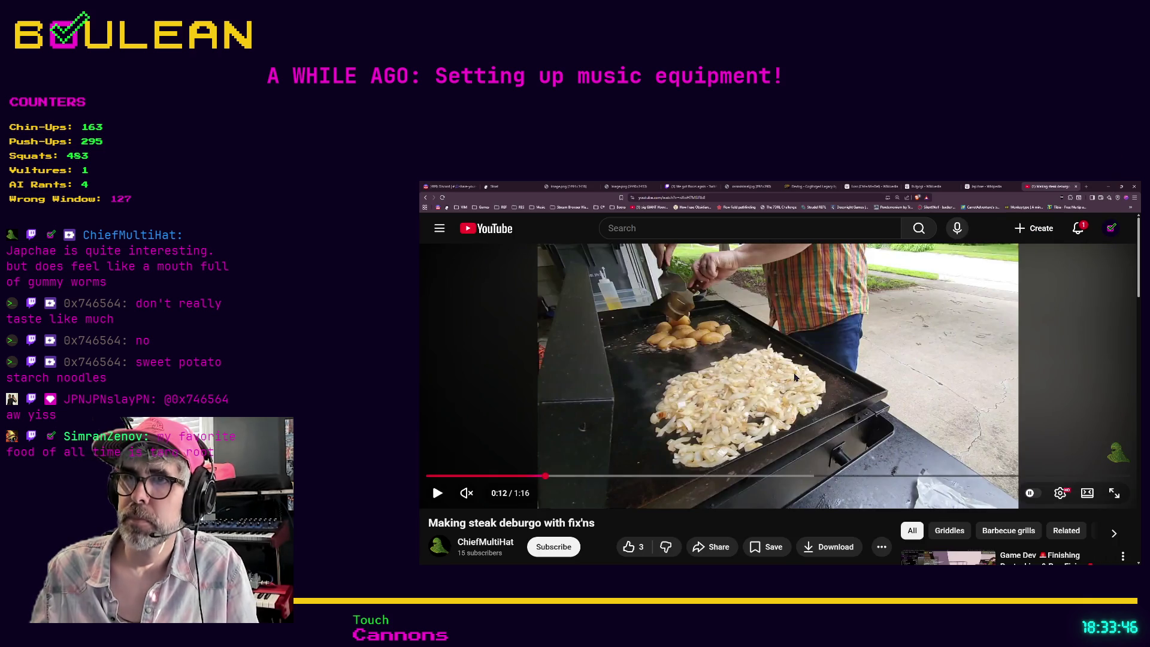
pyautogui.doubleClick(433, 482)
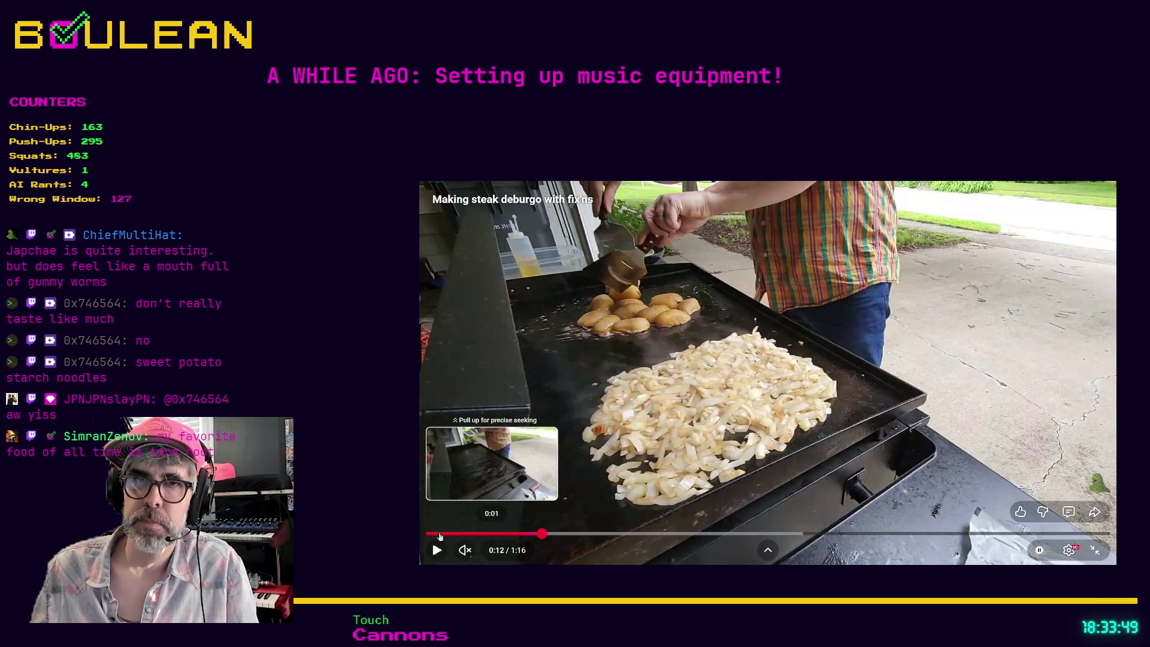
pyautogui.click(435, 534)
pyautogui.click(436, 546)
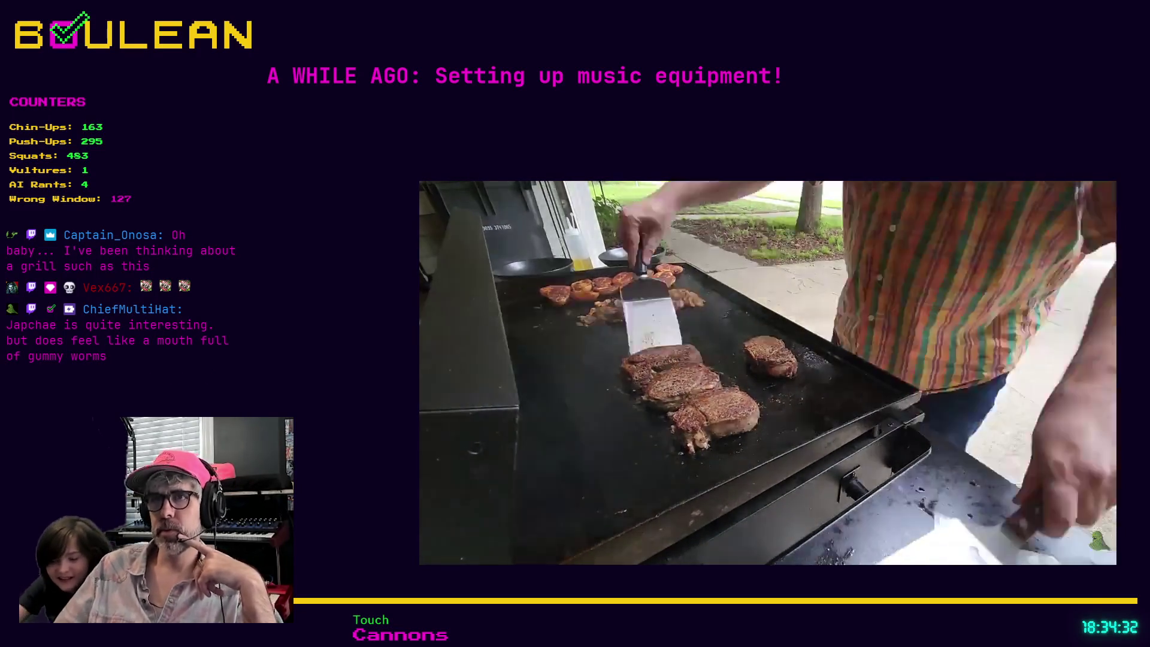
pyautogui.moveTo(783, 511)
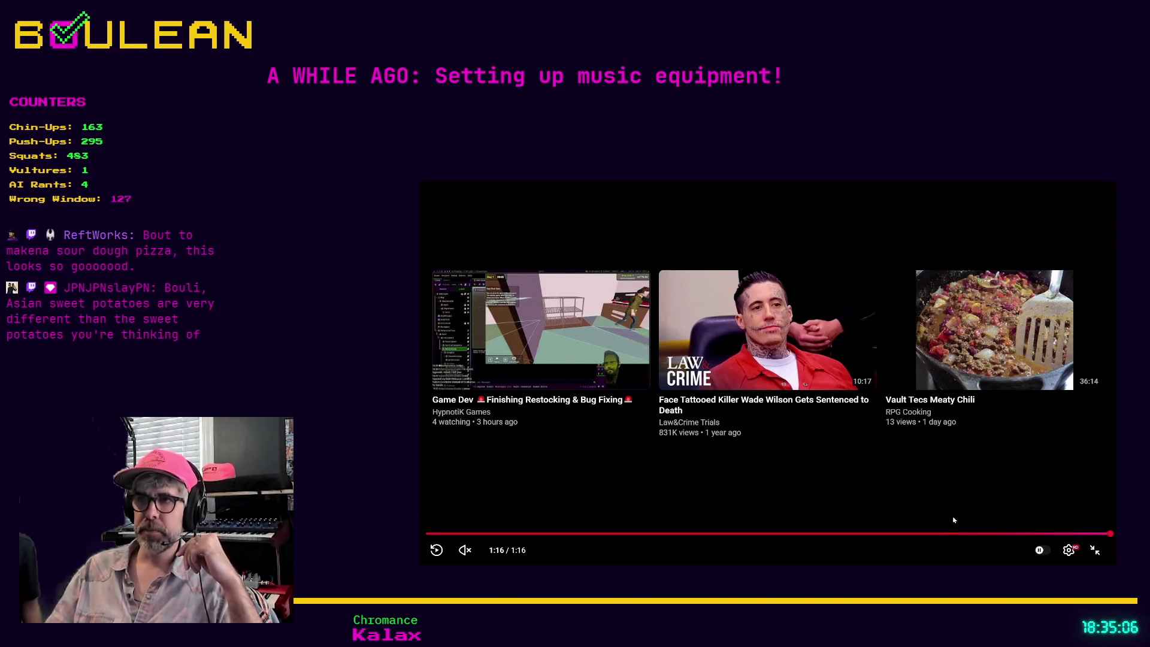
# - Exit full-screen YouTube playback and hide the browser to return to the Godot editor
pyautogui.click(1118, 562)
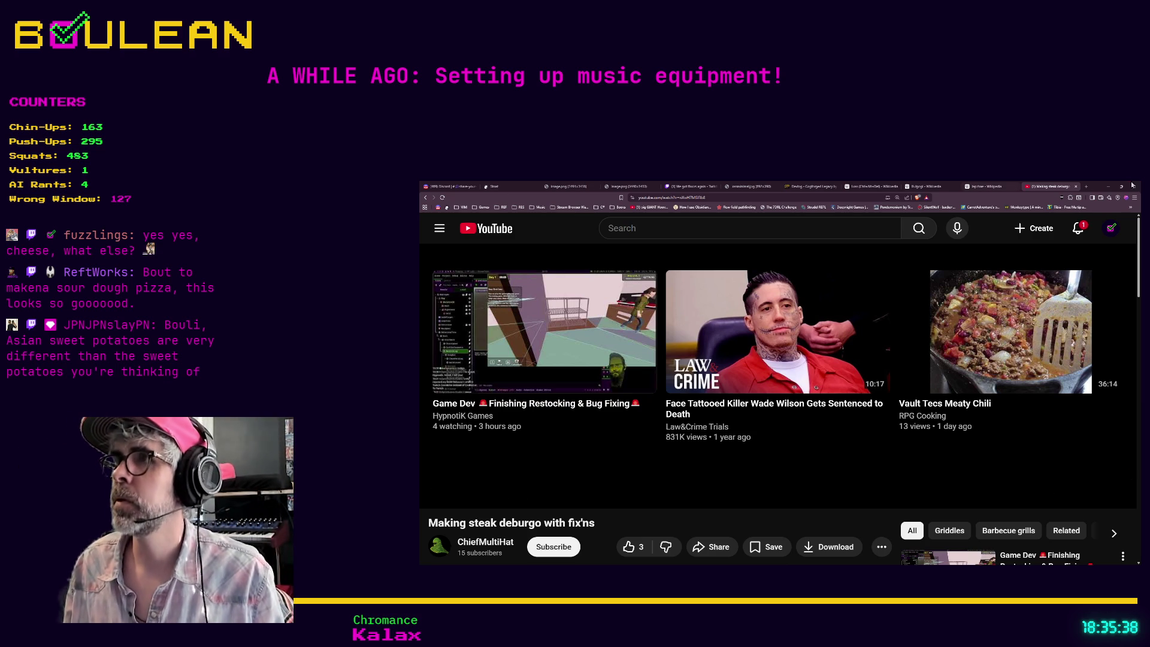
pyautogui.click(1112, 187)
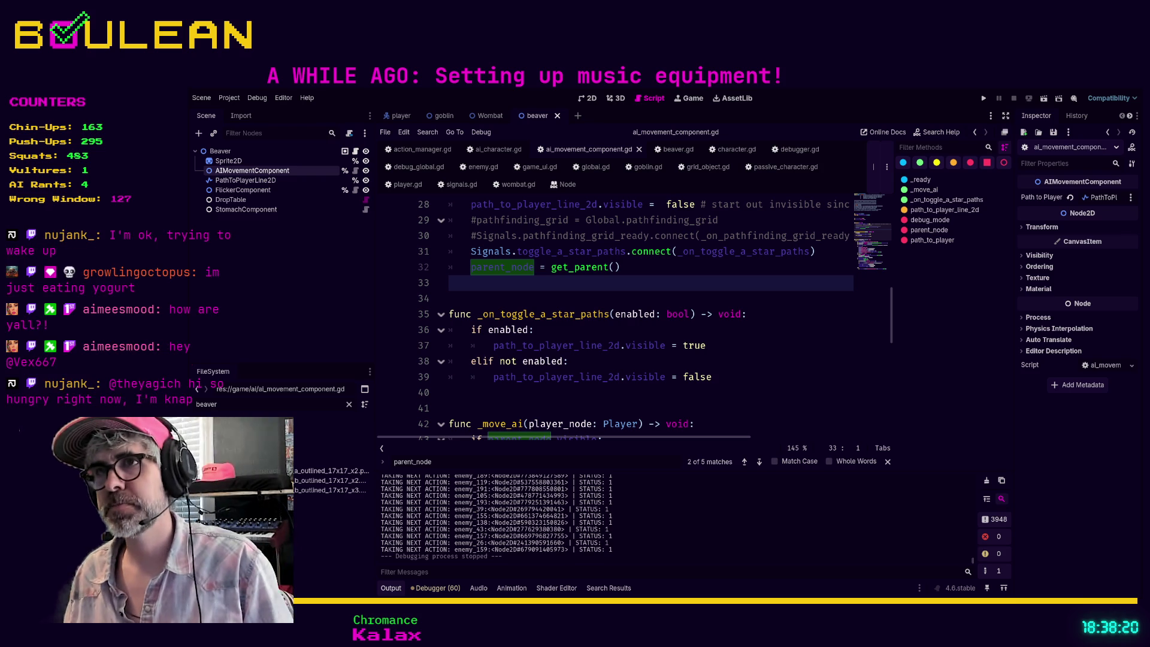
# - Run the project with F5 to play the wizard's day-1 forest board
pyautogui.press('Down')
pyautogui.press('F5')
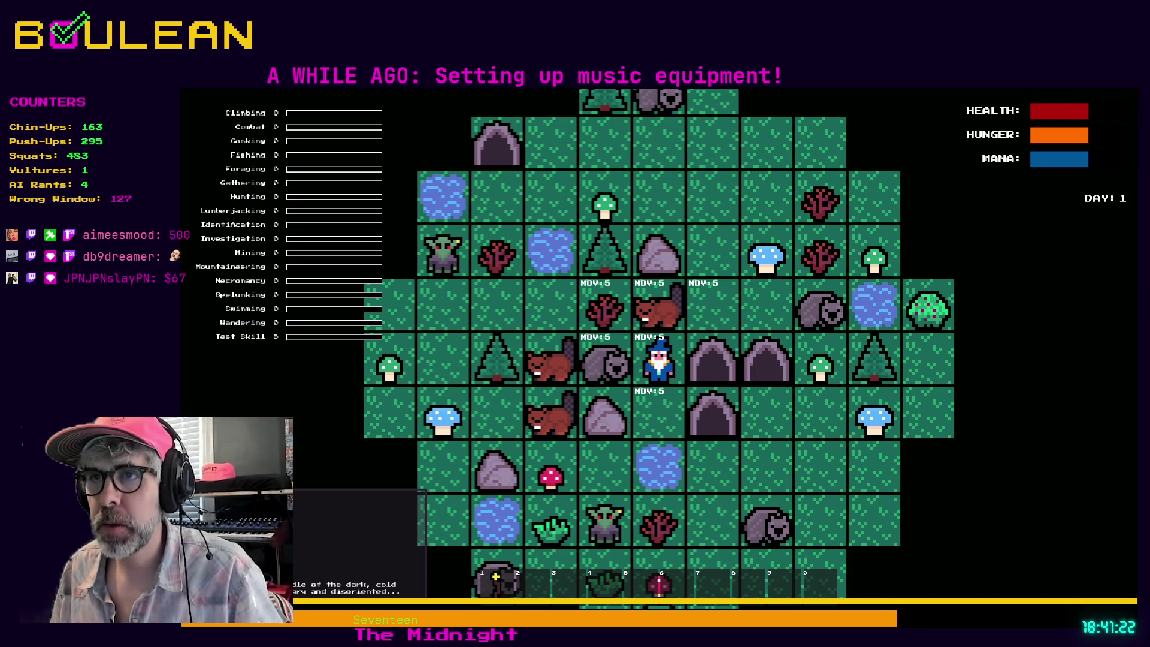
# - Move the wizard one tile south, then stop the running game with F8
pyautogui.press('Down')
pyautogui.press('F8')
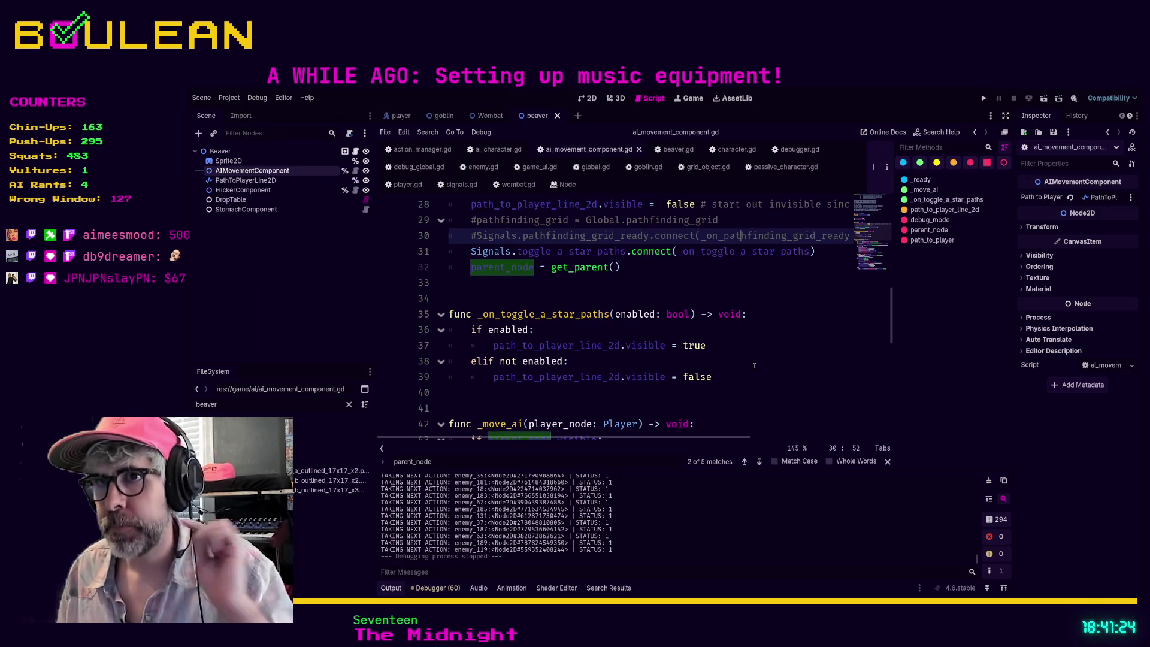
pyautogui.click(532, 297)
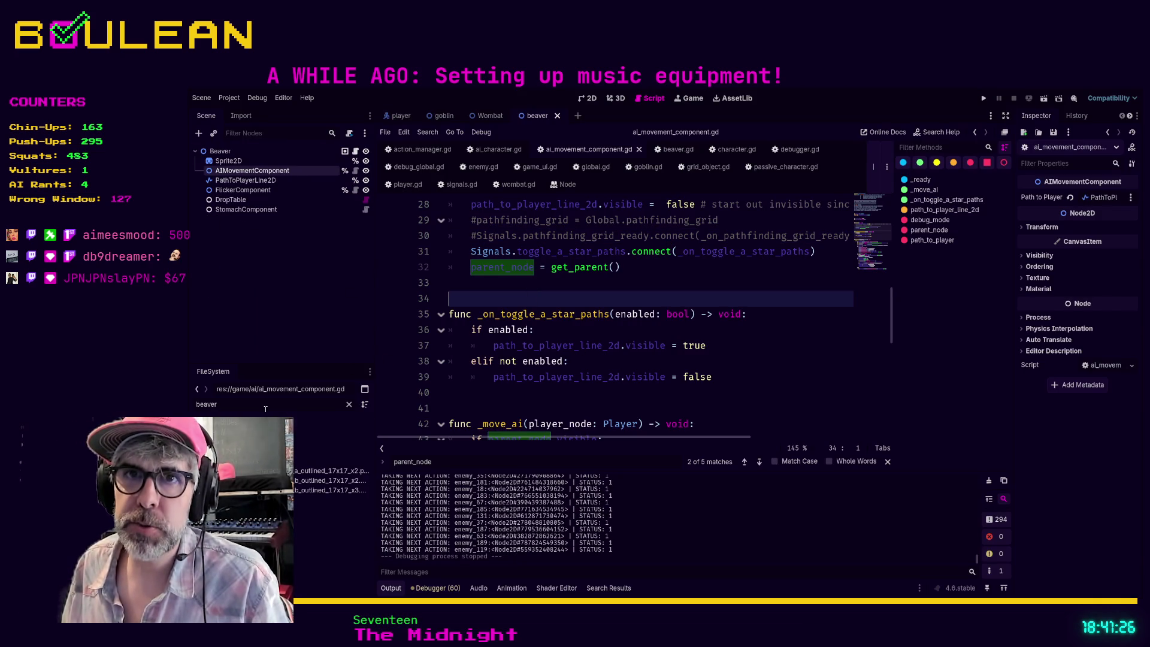
# - Filter the FileSystem for 'action_M', open action_manager.gd, then review ai_character.gd
pyautogui.doubleClick(264, 408)
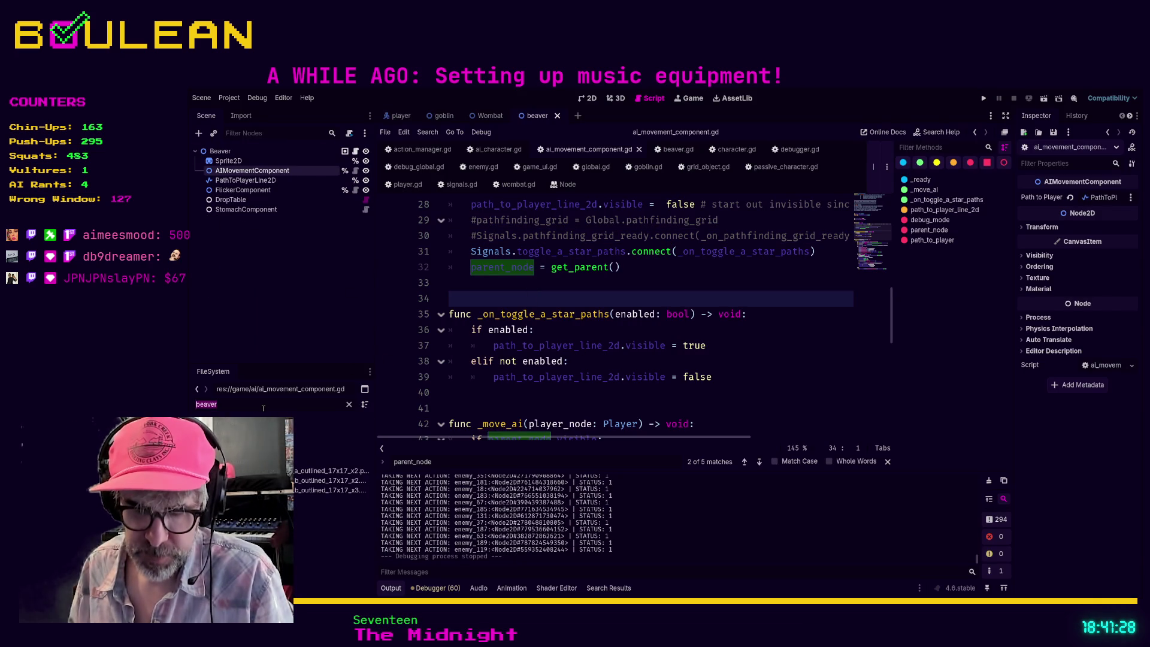
pyautogui.write('action')
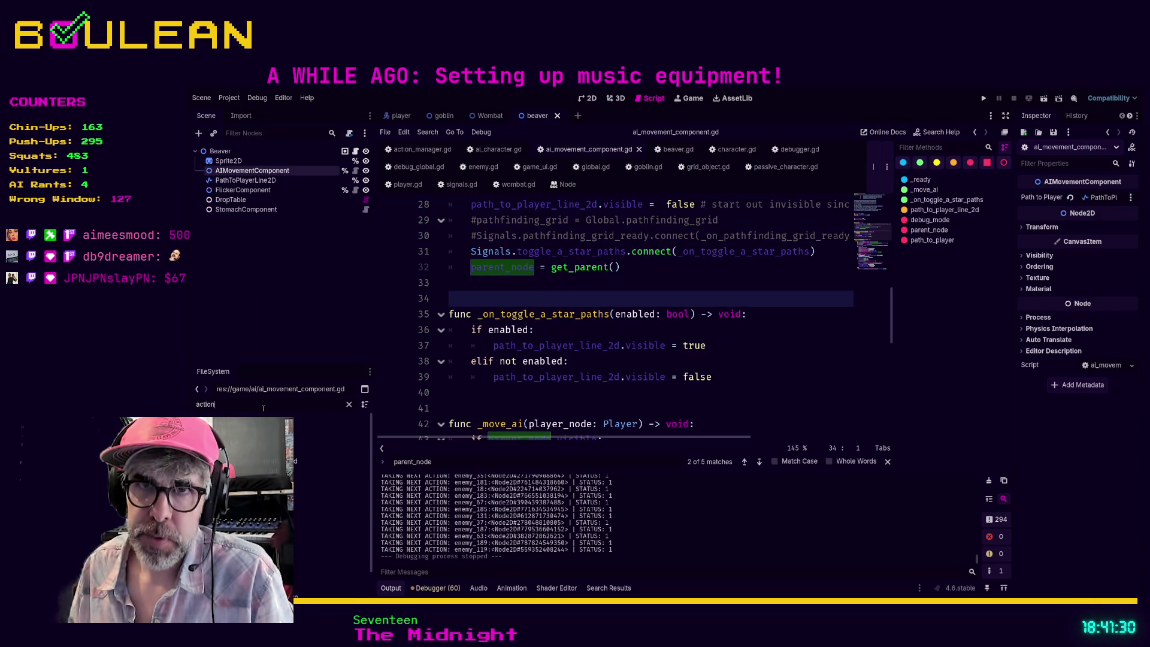
pyautogui.write('_M')
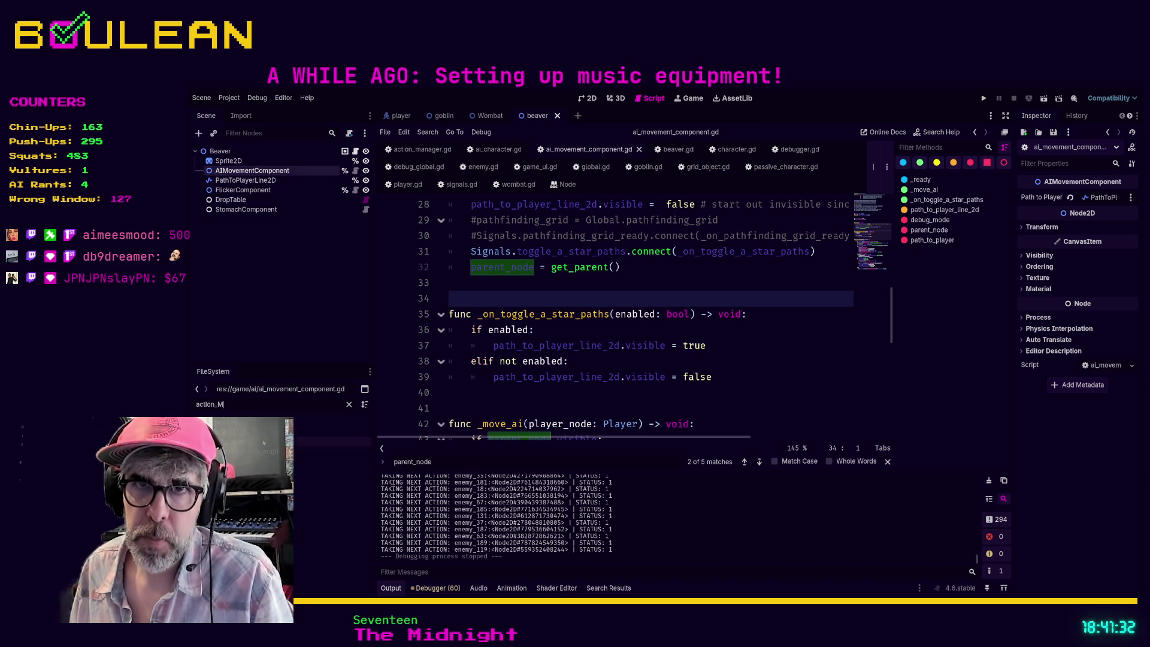
pyautogui.doubleClick(332, 451)
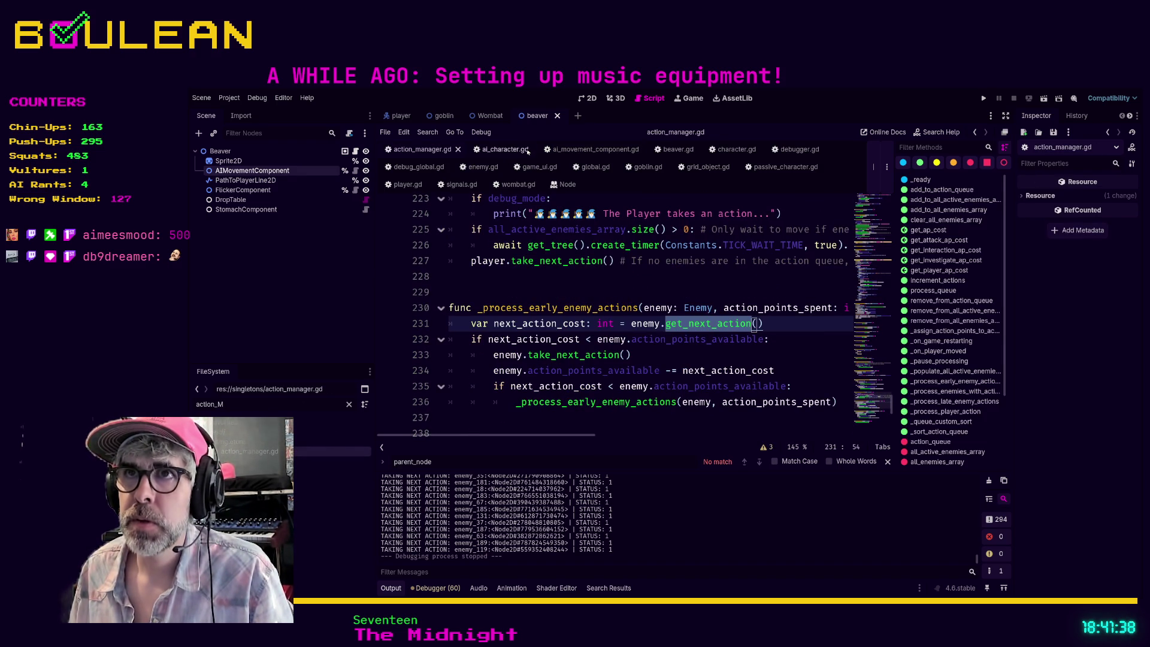
pyautogui.click(490, 154)
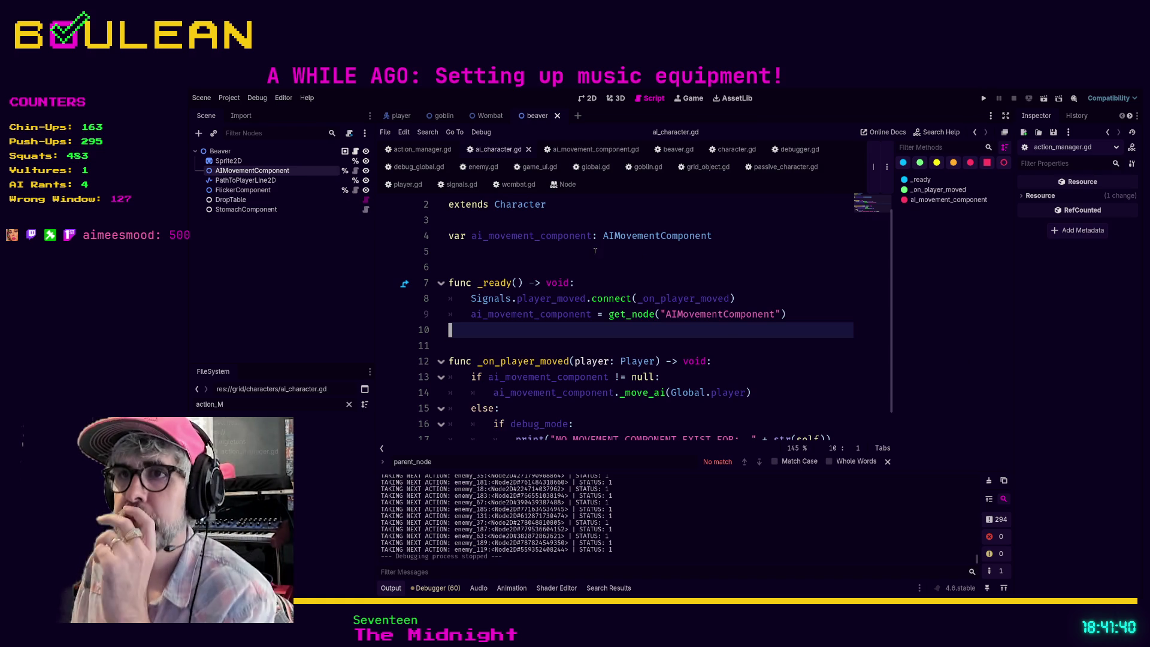
pyautogui.scroll(-1, 599, 311)
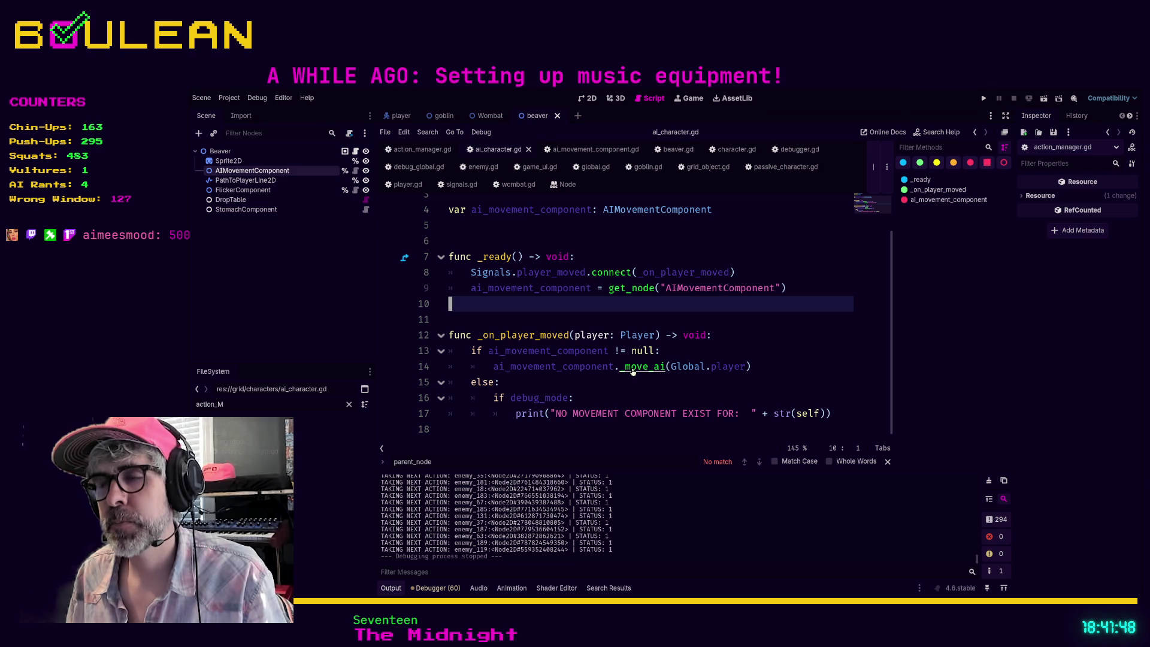
# - Jump from the _move_ai call to its definition in ai_movement_component.gd
pyautogui.keyDown('ctrl'); pyautogui.click(633, 368); pyautogui.keyUp('ctrl')
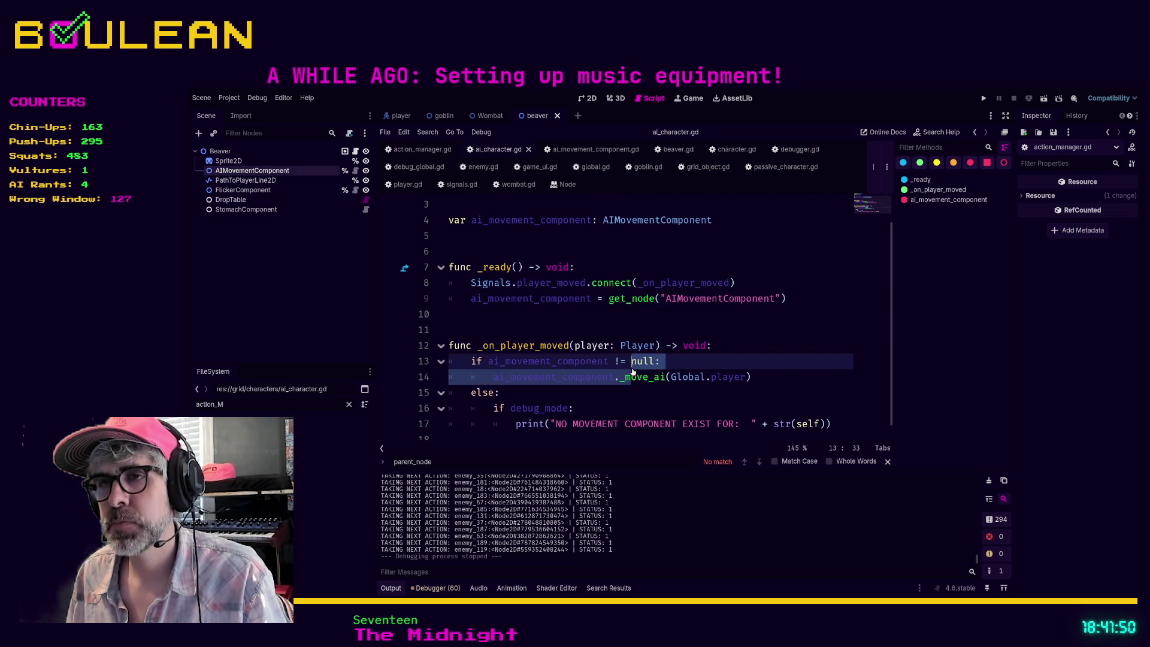
pyautogui.scroll(-1, 609, 327)
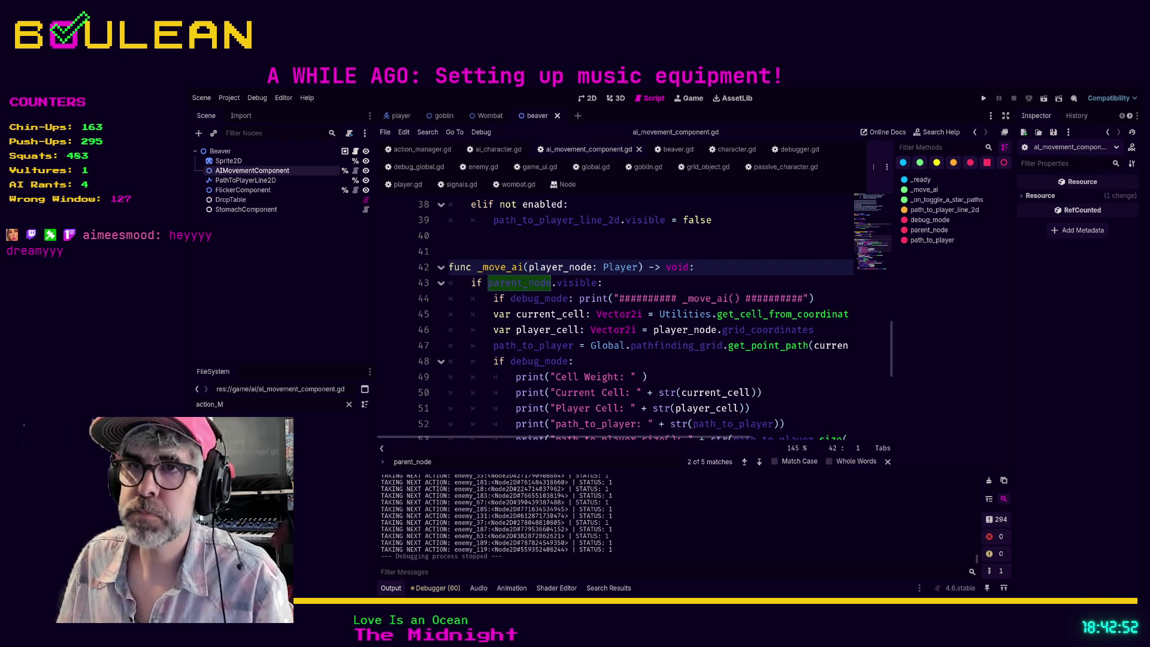
# - Leave the _move_ai code and bring up the action_manager.gd script
pyautogui.click(603, 346)
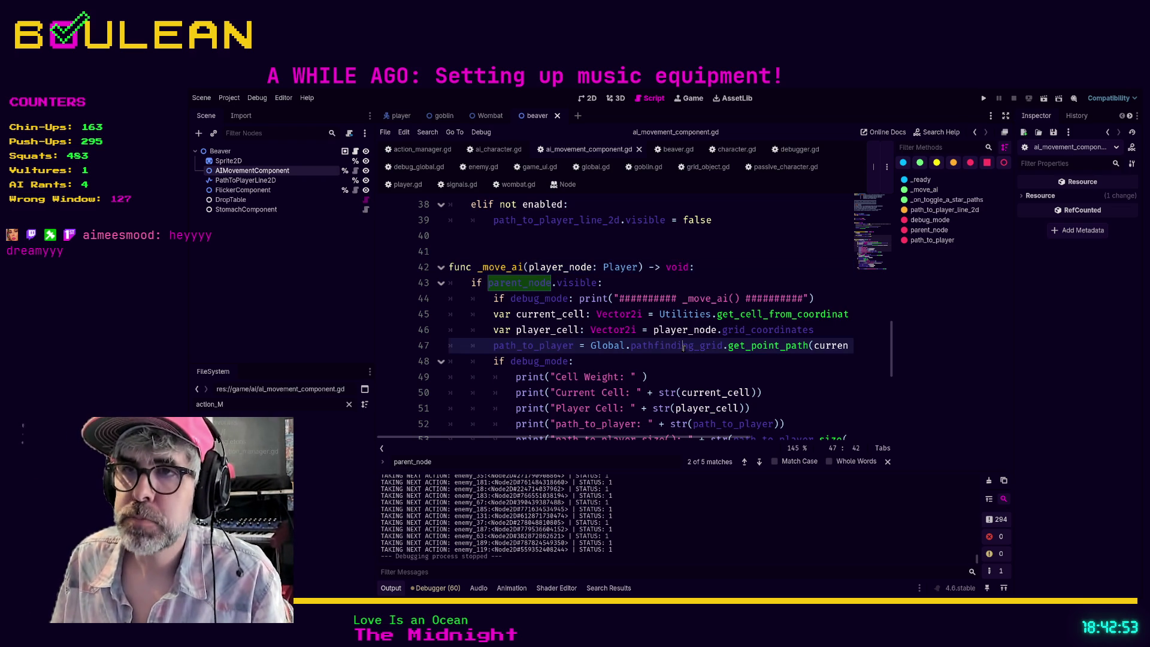
pyautogui.click(603, 364)
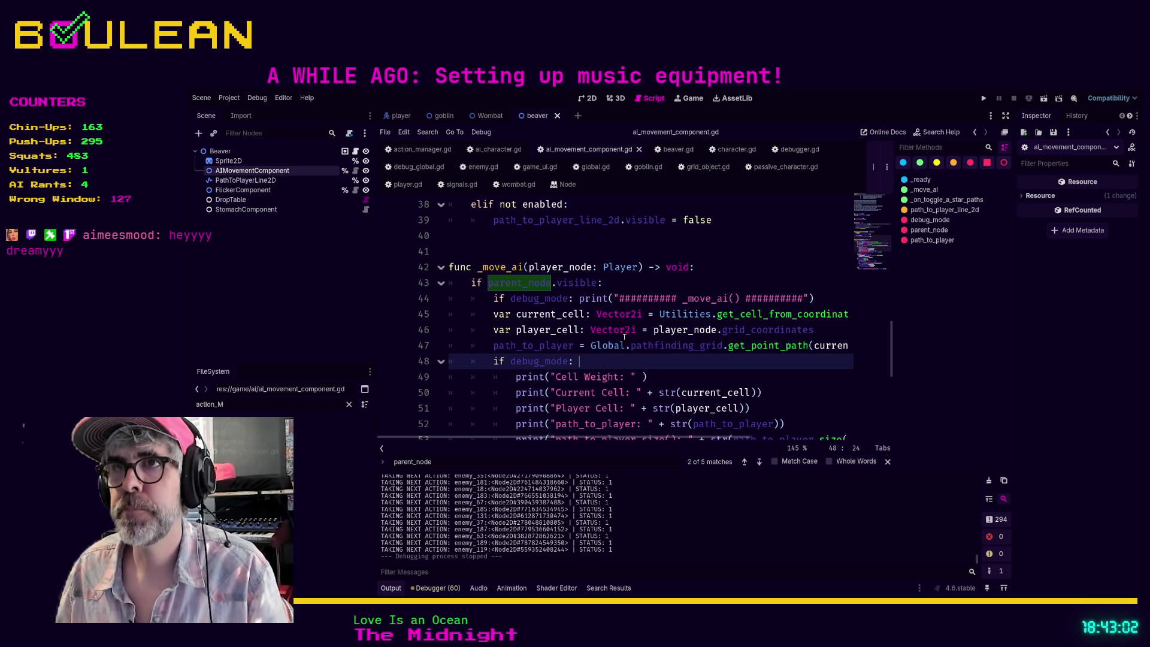
pyautogui.click(424, 149)
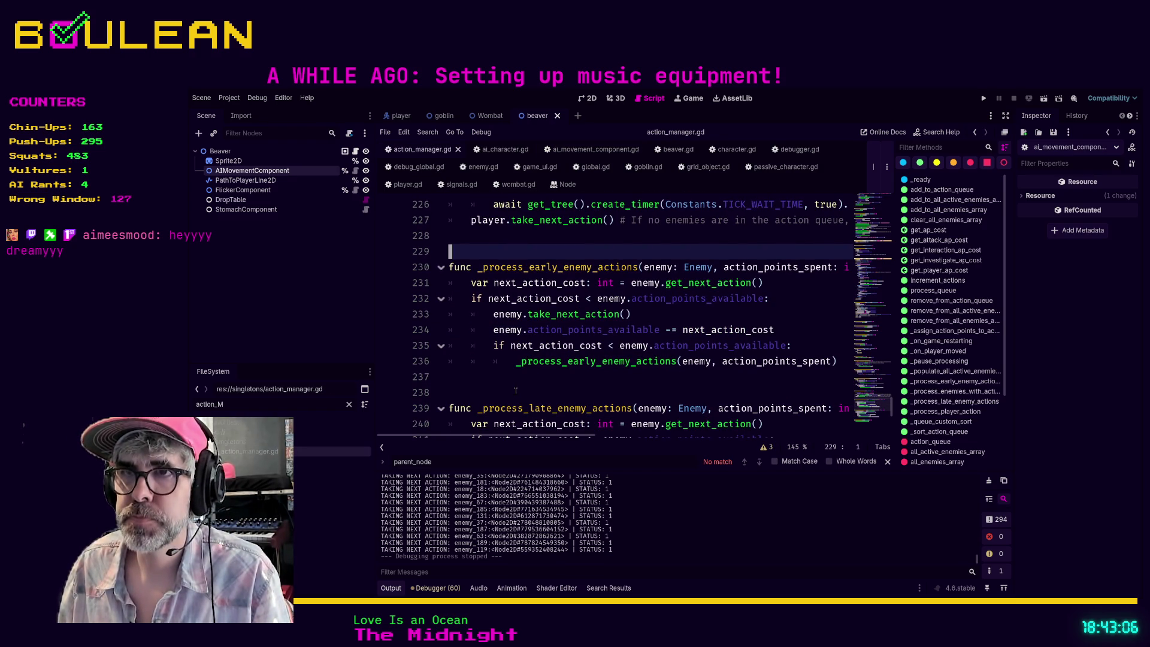
# - Turn on distraction-free mode and hide the method list to widen the code
pyautogui.click(515, 390)
pyautogui.hotkey('ctrl', 'shift', 'F11')
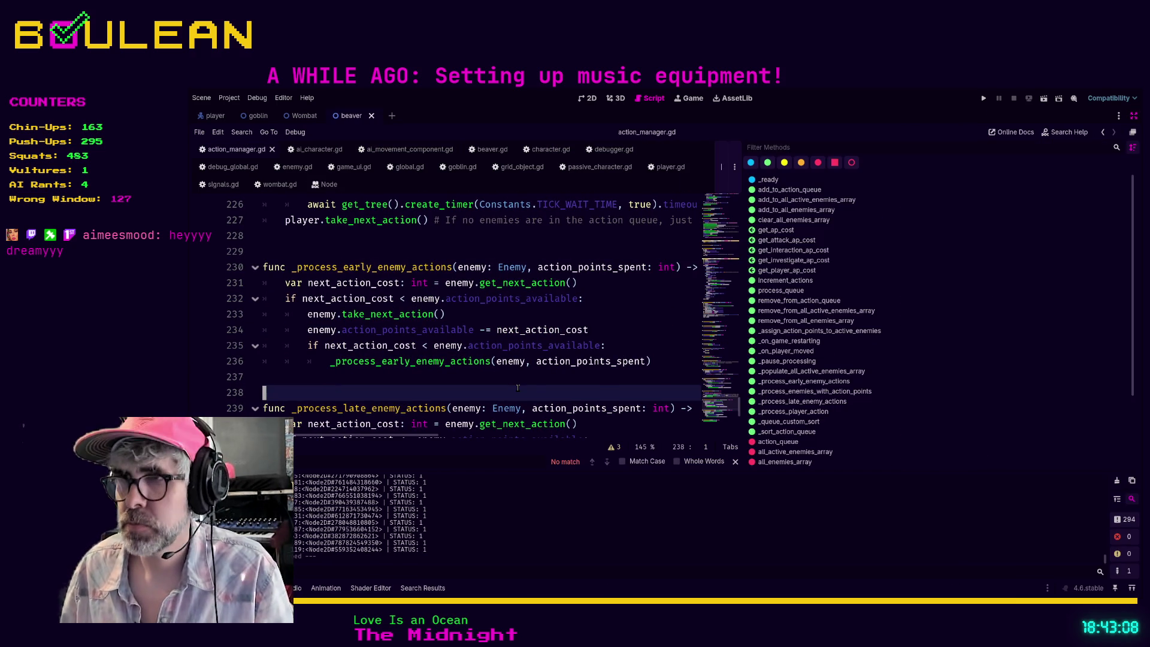
pyautogui.hotkey('ctrl', '\\')
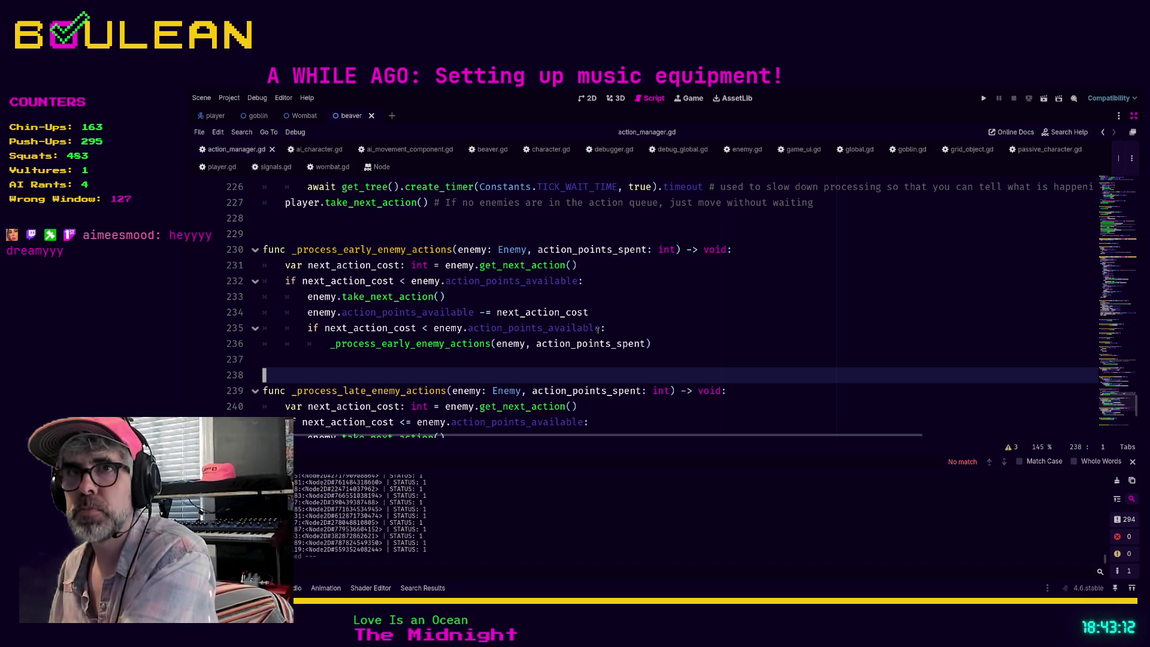
# - Scroll up through action_manager.gd to review the process_queue function
pyautogui.scroll(4, 597, 329)
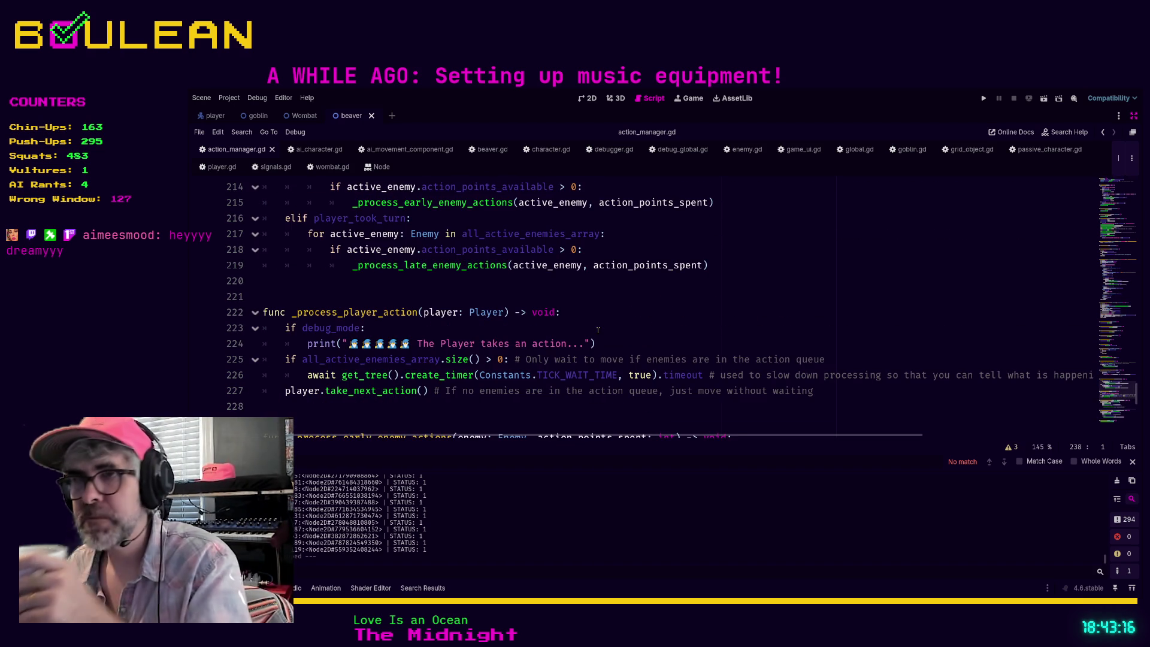
pyautogui.scroll(4, 570, 327)
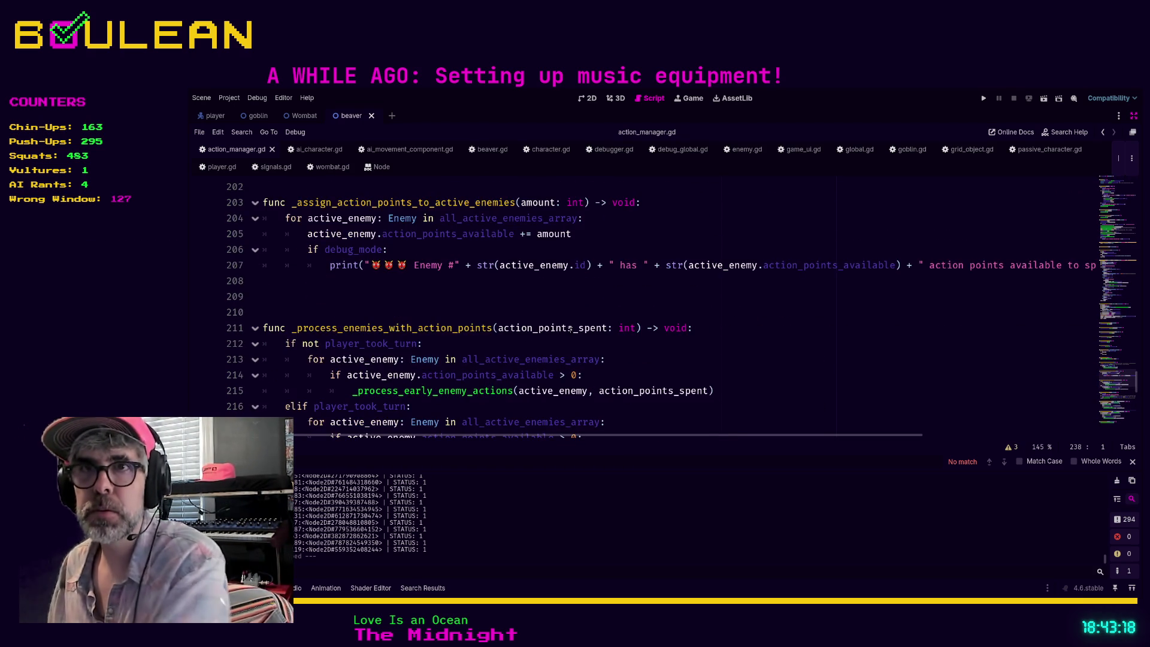
pyautogui.scroll(2, 570, 328)
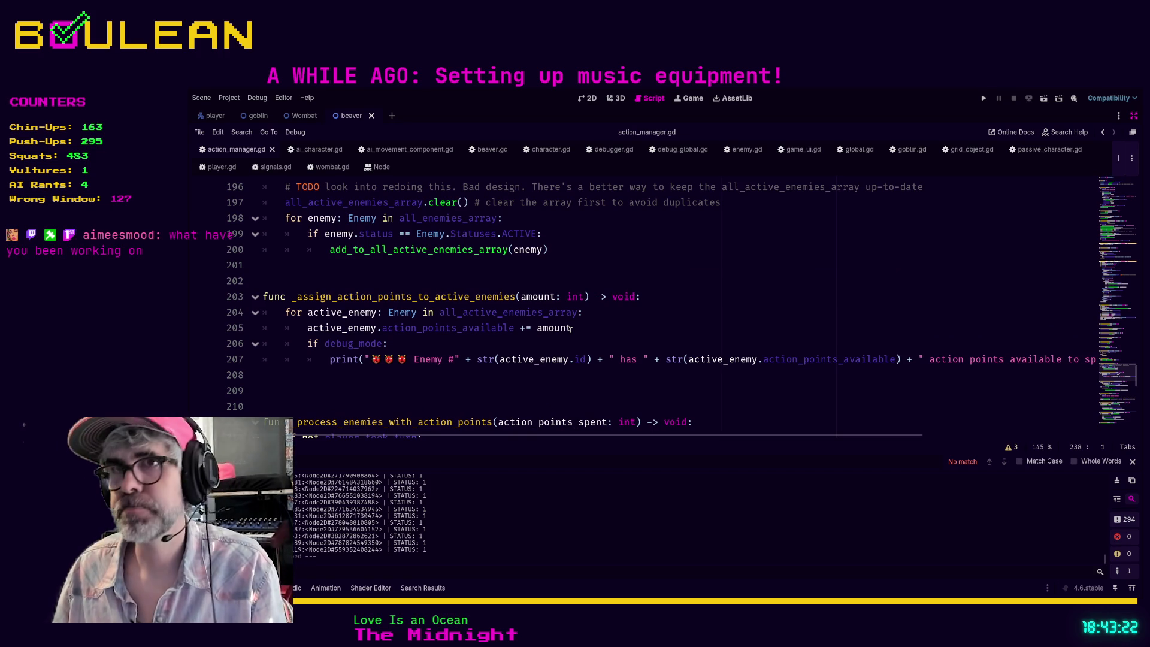
pyautogui.scroll(7, 690, 309)
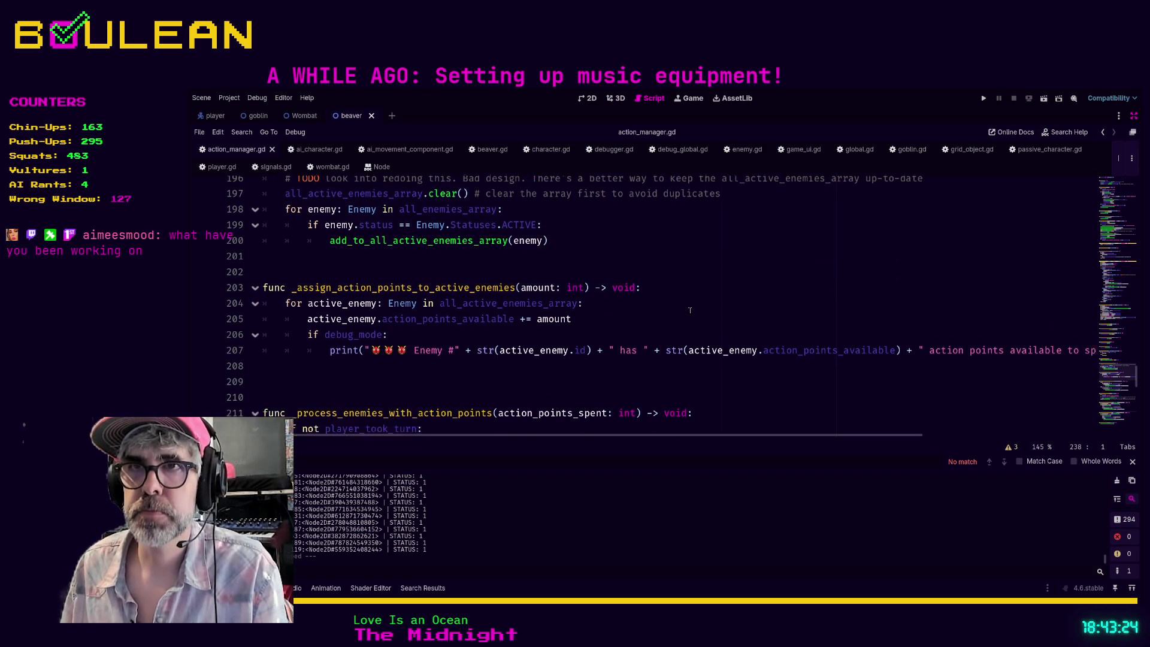
pyautogui.scroll(10, 690, 310)
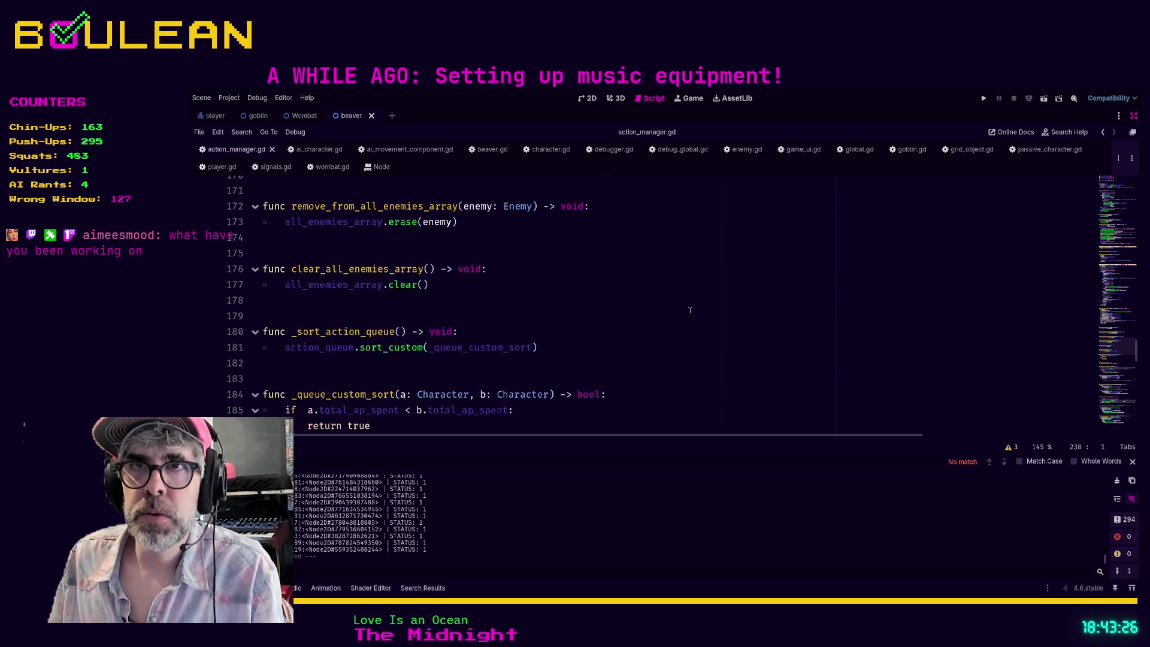
pyautogui.scroll(4, 685, 310)
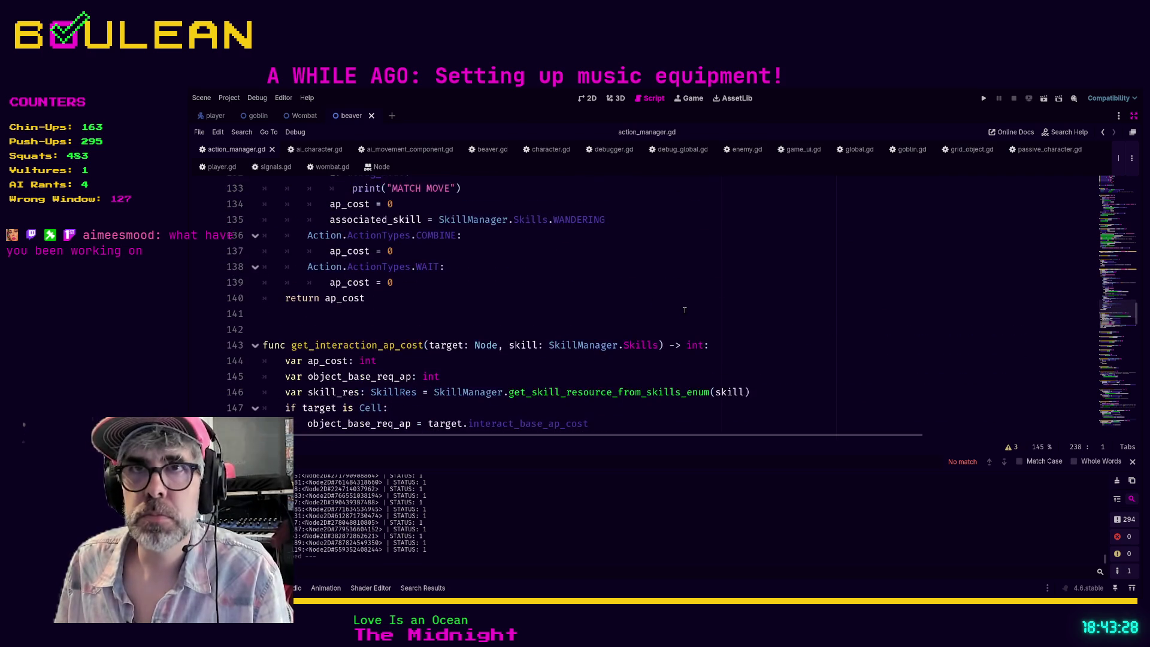
pyautogui.scroll(8, 685, 310)
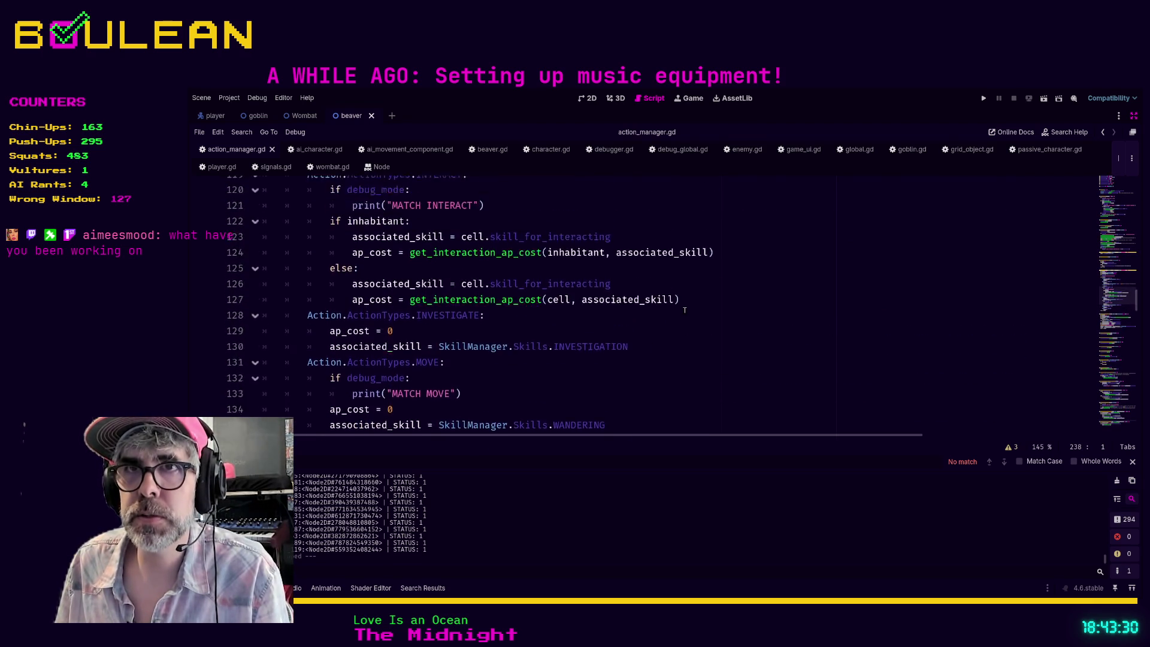
pyautogui.scroll(4, 683, 310)
pyautogui.scroll(4, 683, 309)
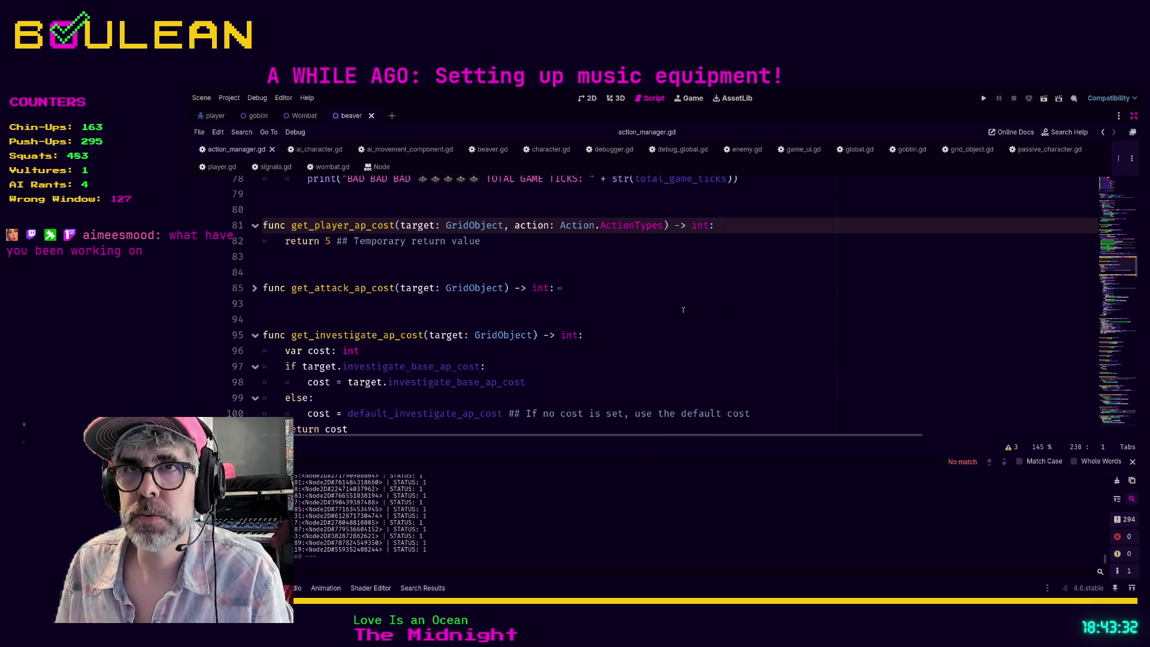
pyautogui.scroll(6, 683, 310)
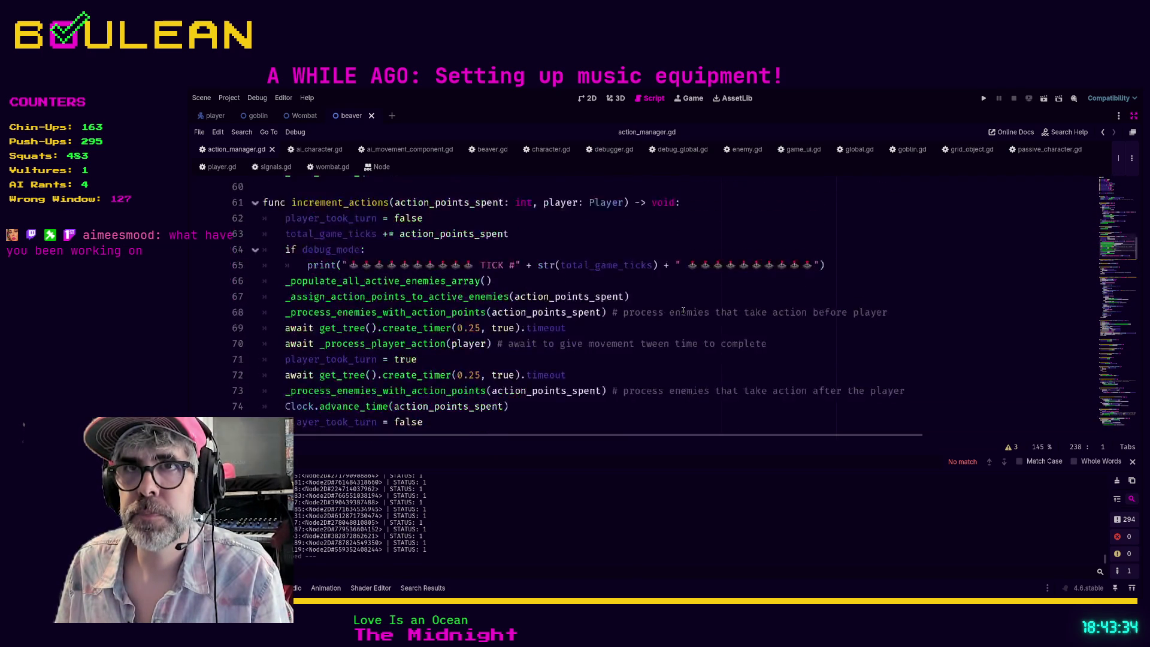
pyautogui.scroll(2, 683, 310)
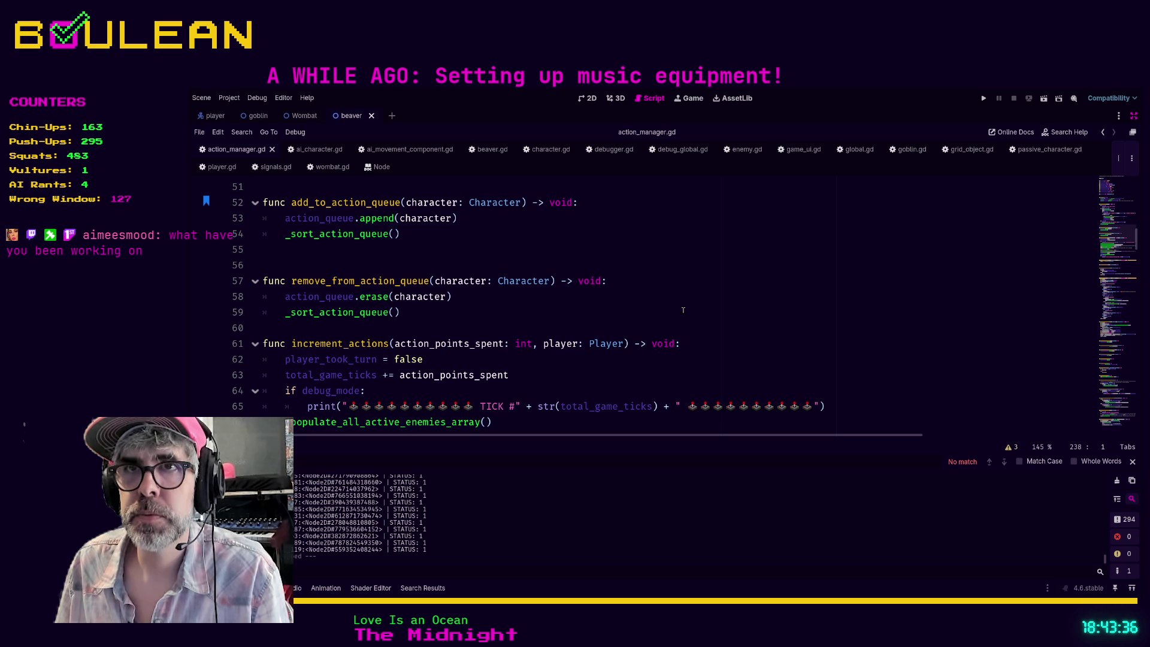
pyautogui.scroll(4, 683, 310)
pyautogui.scroll(6, 683, 310)
pyautogui.scroll(-4, 683, 310)
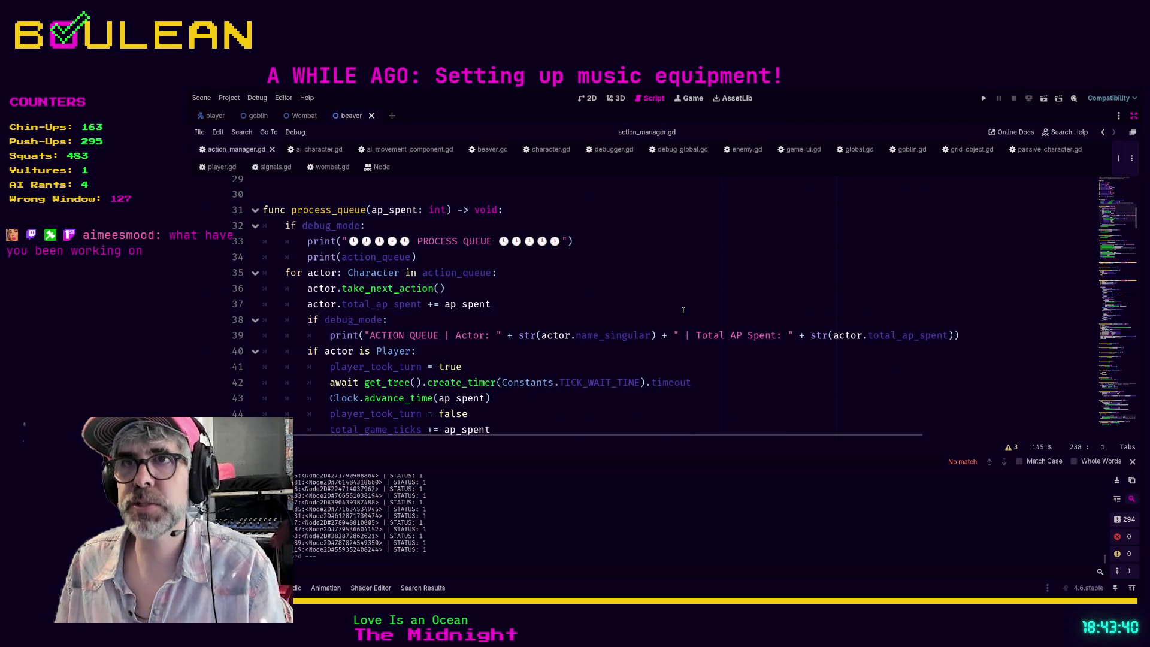
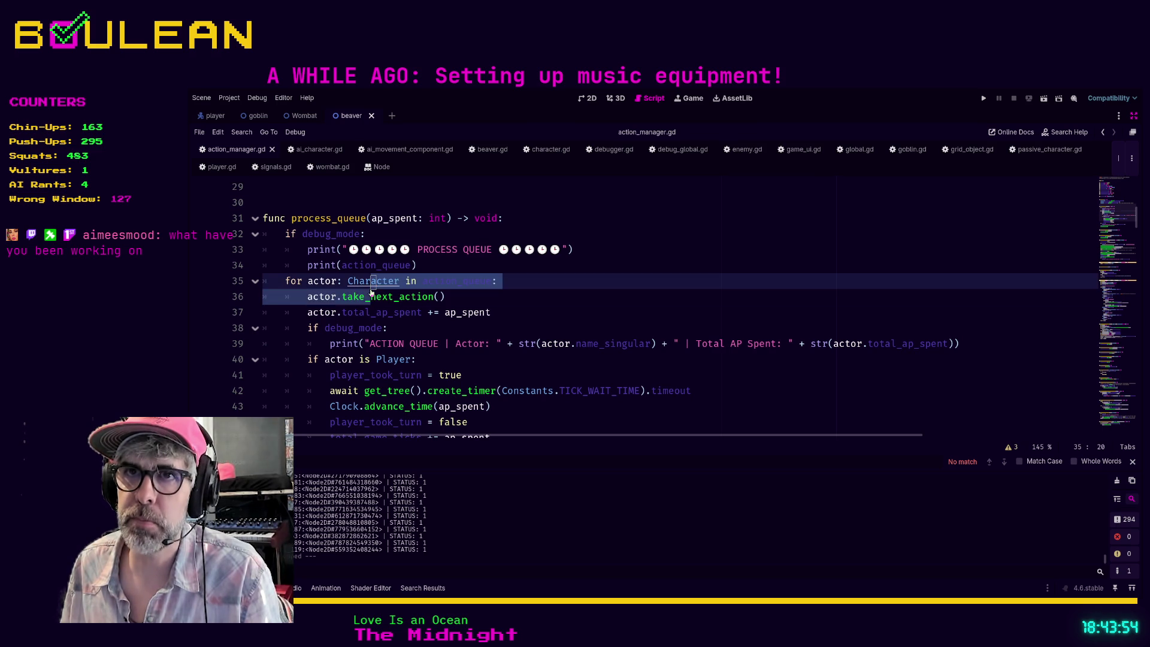
# - Jump from action_manager.gd to take_next_action in character.gd, an empty stub that only passes
pyautogui.keyDown('ctrl'); pyautogui.click(370, 292); pyautogui.keyUp('ctrl')
pyautogui.scroll(-4, 540, 306)
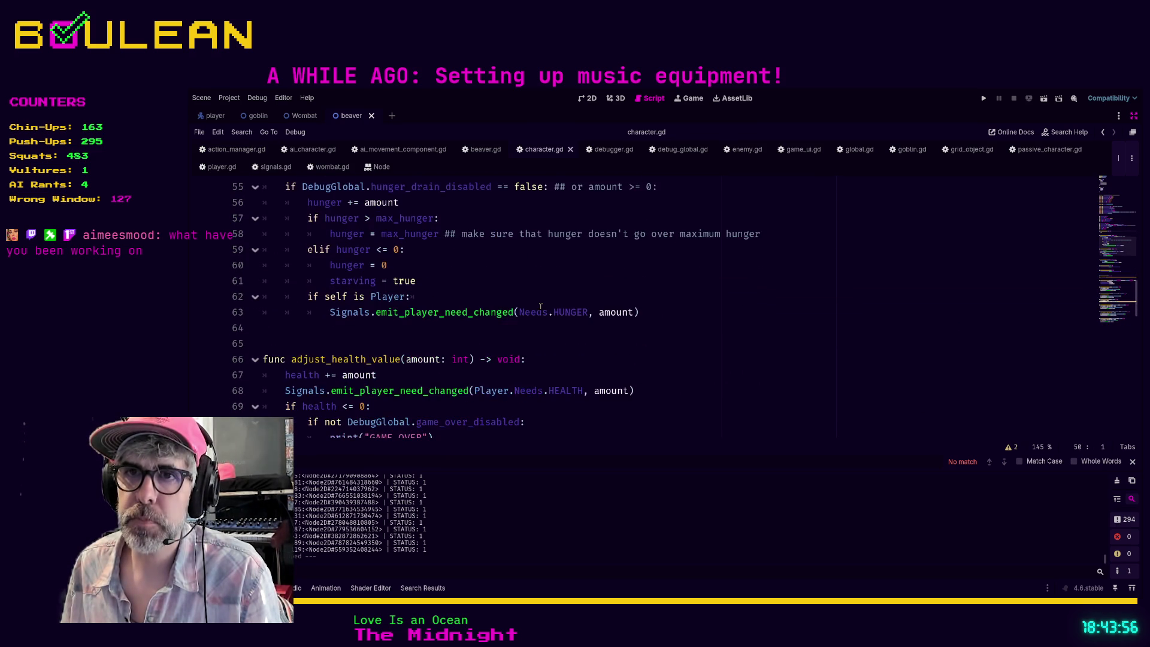
pyautogui.click(550, 281)
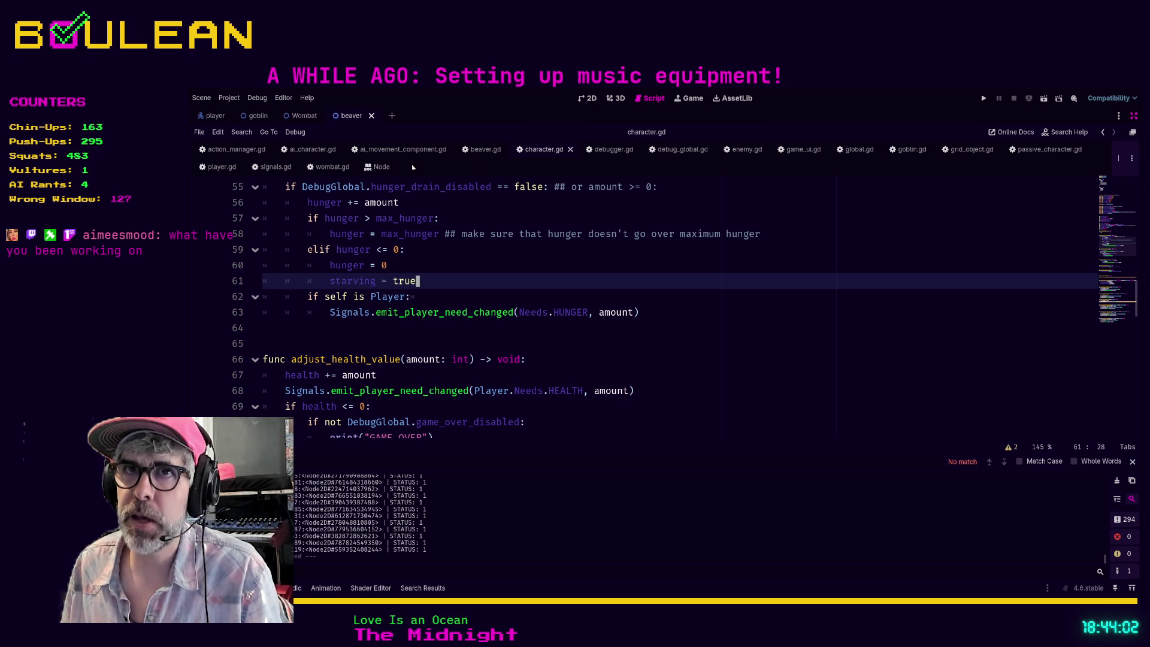
pyautogui.scroll(1, 482, 312)
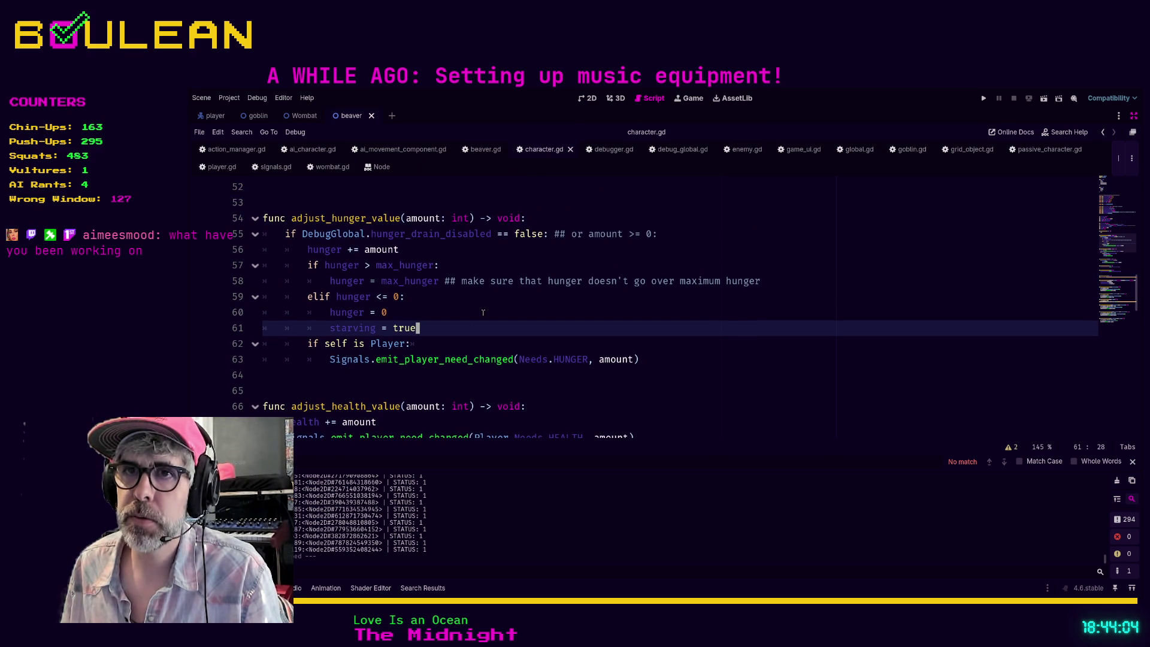
pyautogui.scroll(4, 486, 312)
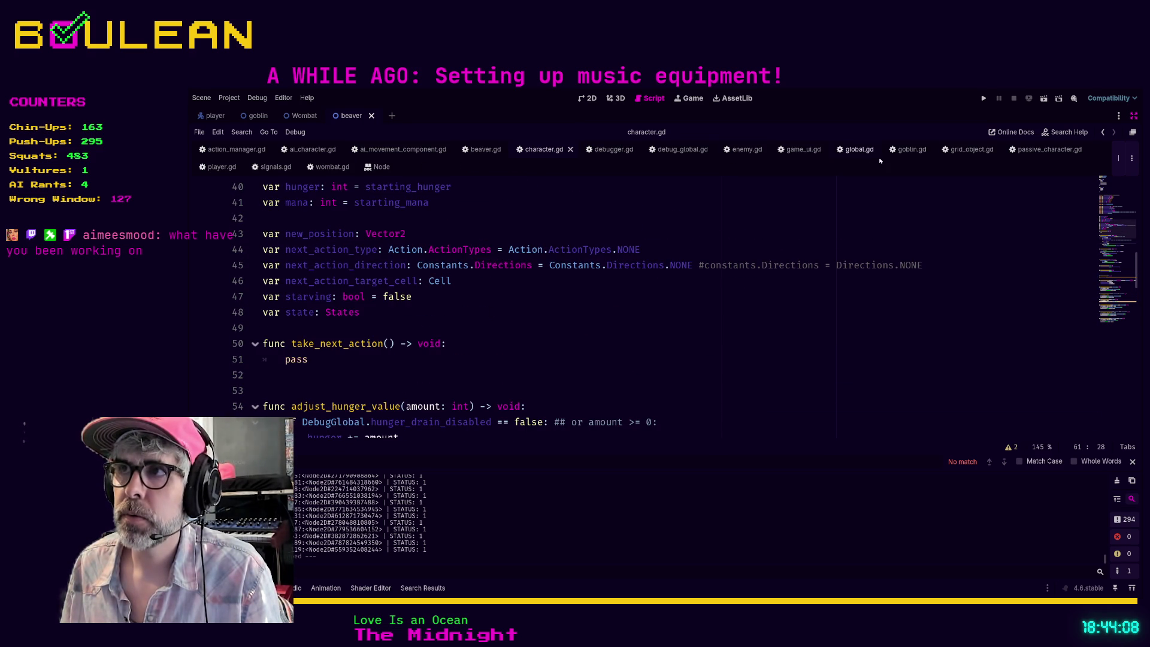
# - Find take_next_action in player.gd with a text search
pyautogui.click(222, 168)
pyautogui.click(781, 371)
pyautogui.hotkey('ctrl', 'f')
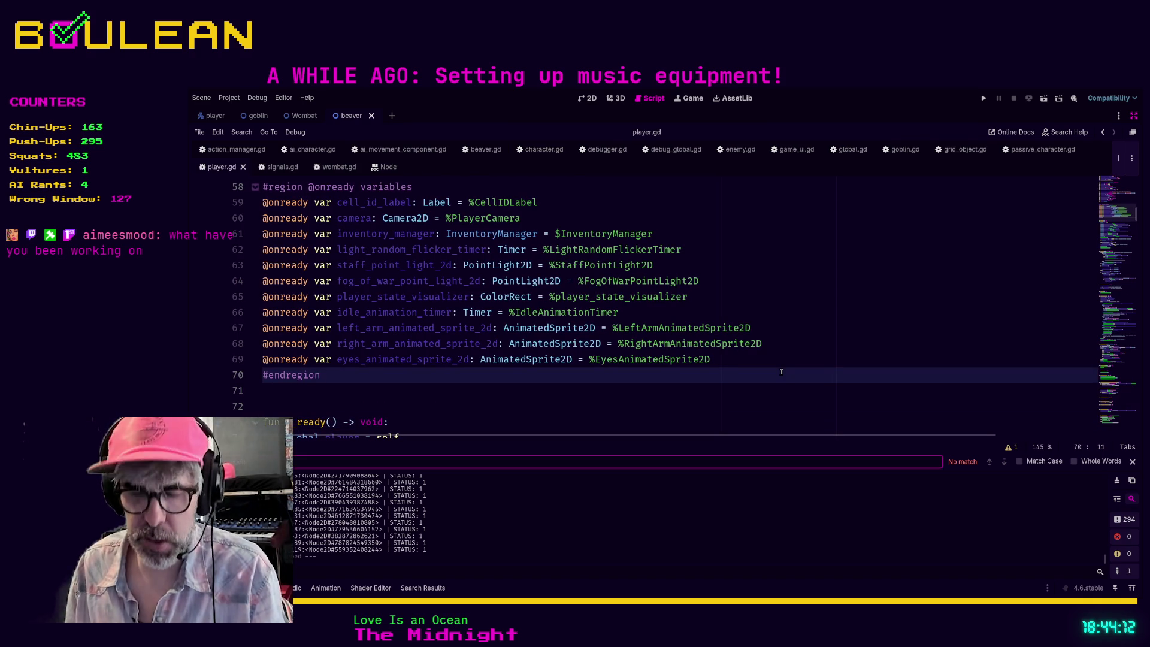
pyautogui.write('ta')
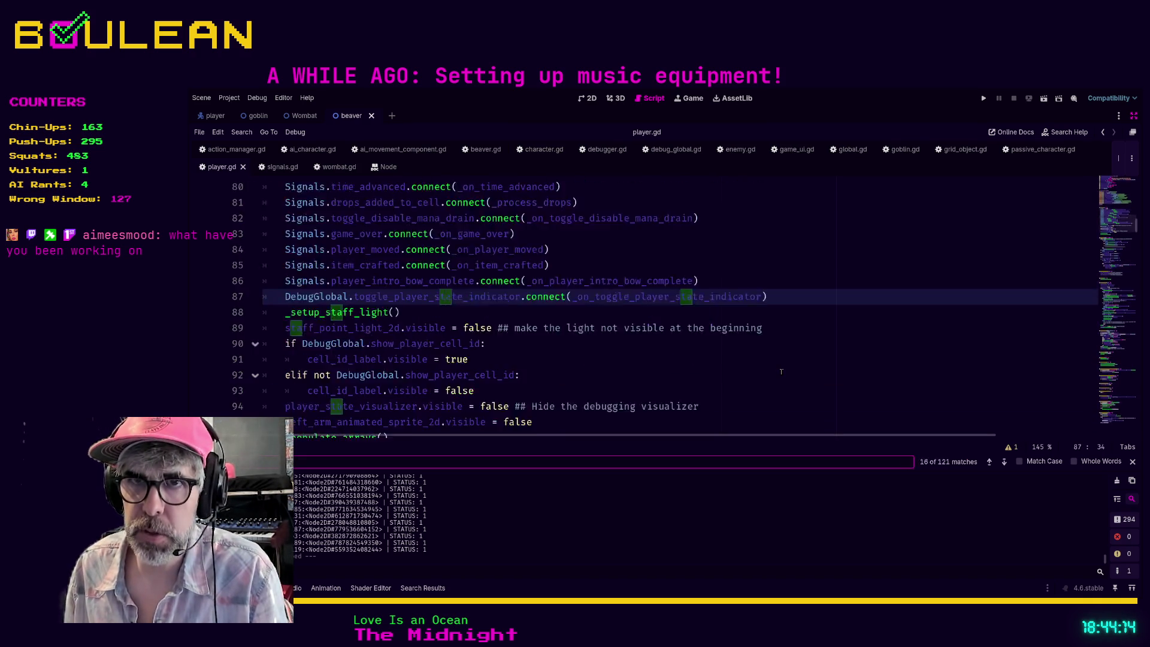
pyautogui.write('ke_next_action')
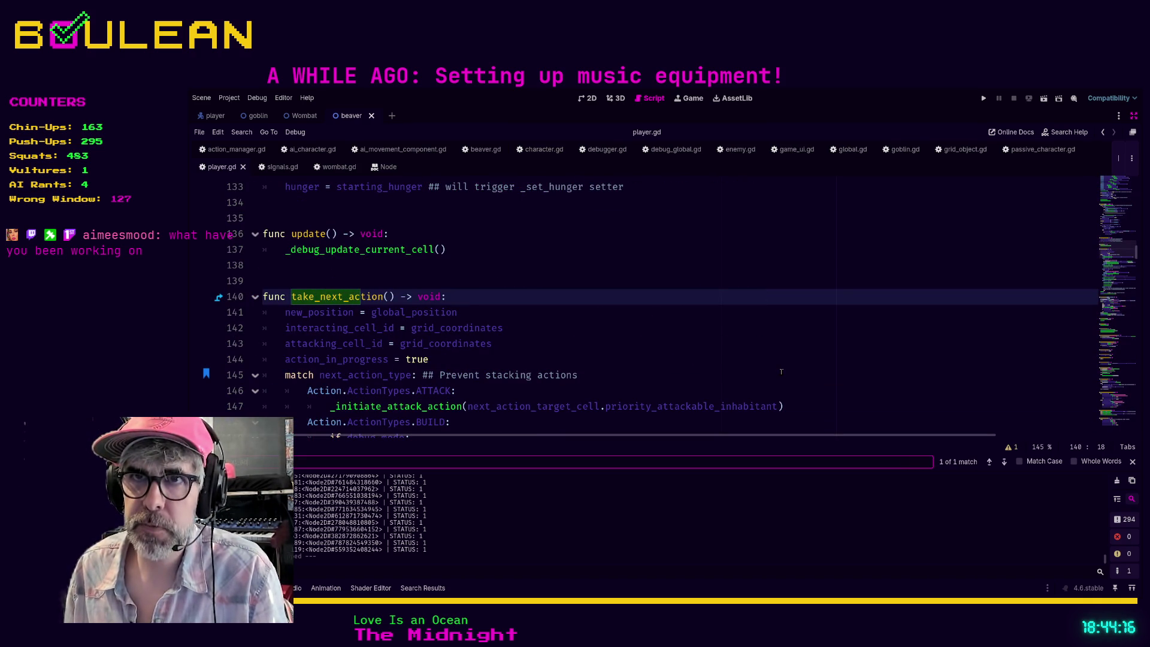
pyautogui.scroll(-3, 628, 321)
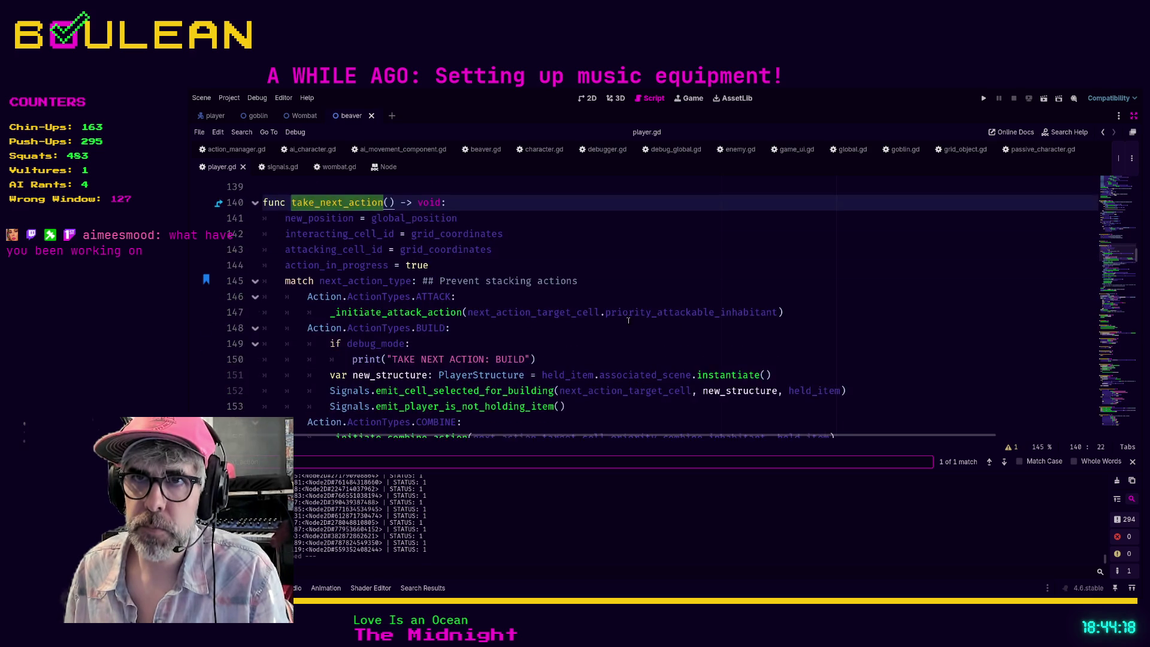
pyautogui.scroll(3, 629, 321)
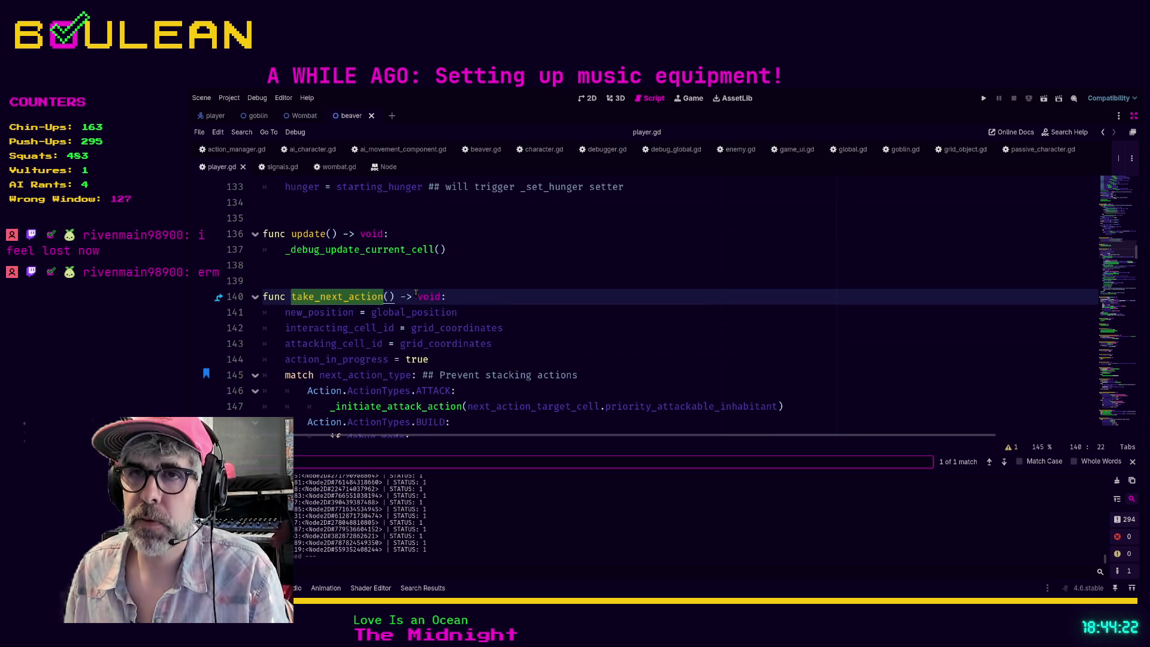
pyautogui.scroll(-8, 416, 292)
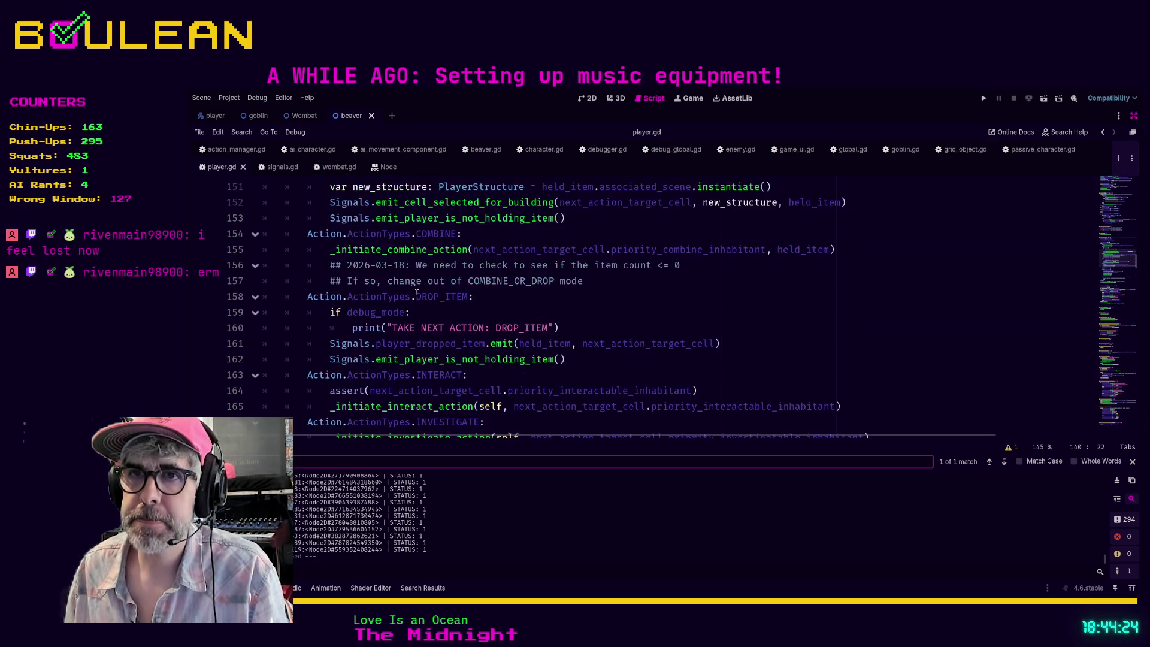
pyautogui.scroll(9, 420, 293)
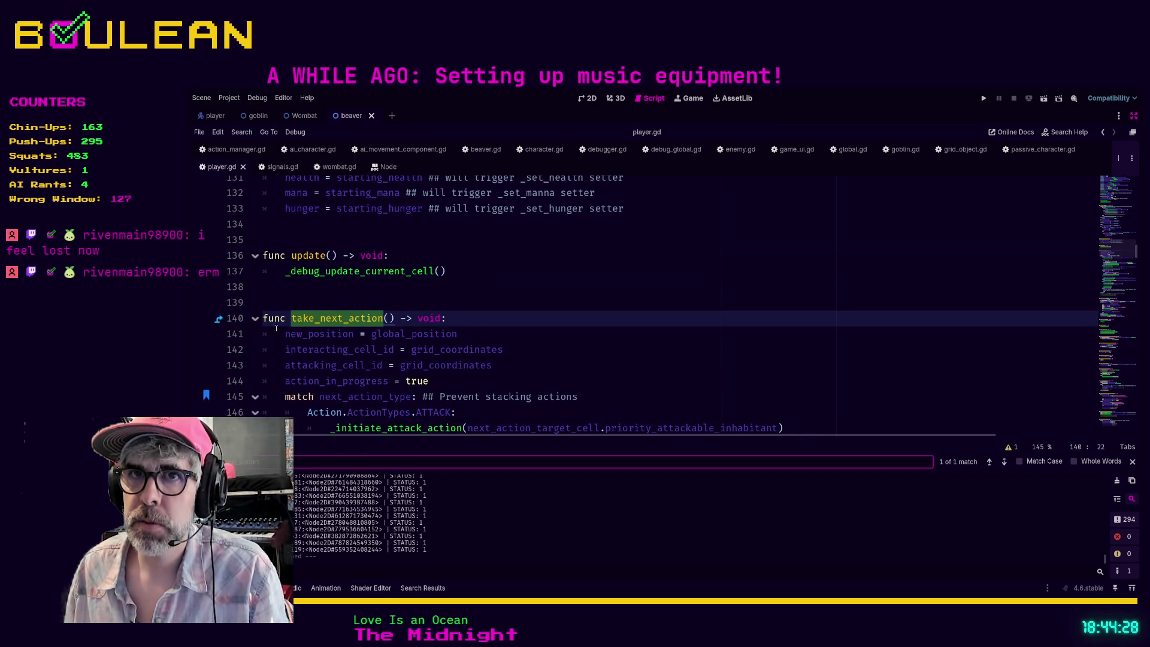
# - Copy the whole take_next_action function (lines 140–180) and bring up ai_character.gd
pyautogui.click(264, 318)
pyautogui.press('Down')
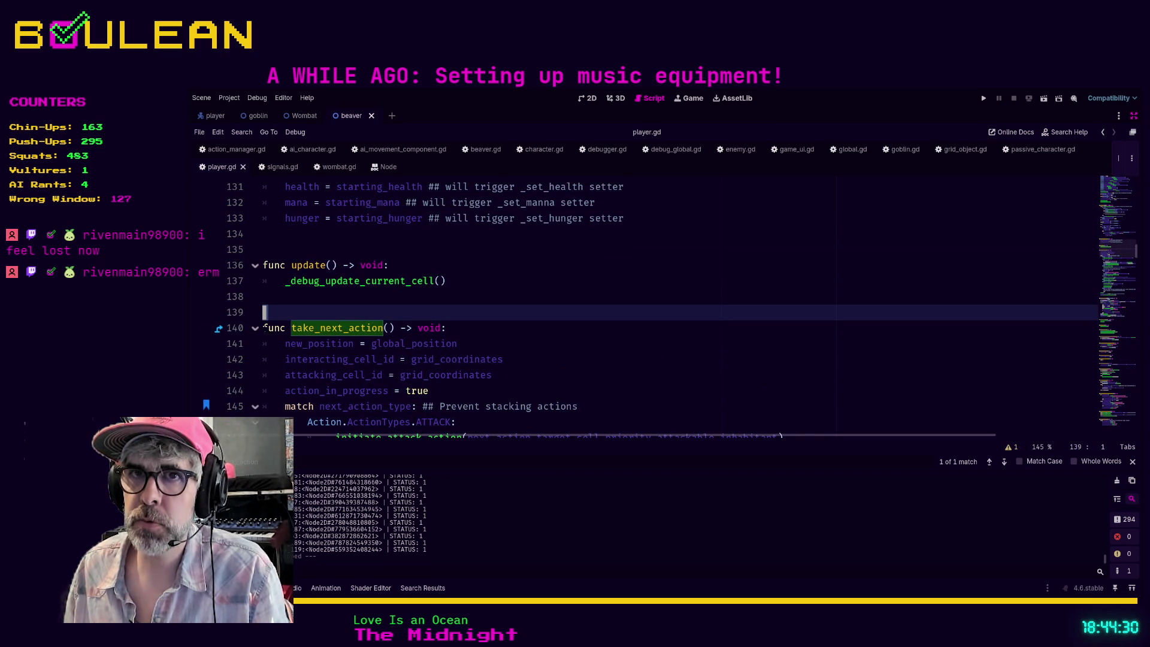
pyautogui.scroll(-4, 339, 344)
pyautogui.scroll(-7, 339, 344)
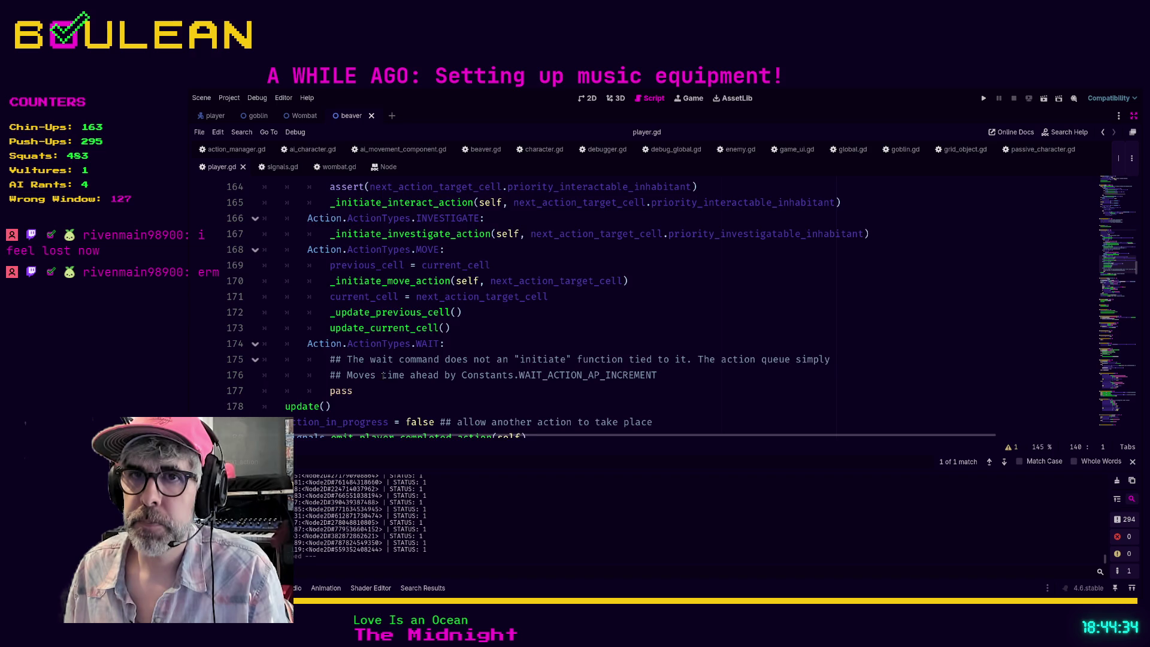
pyautogui.scroll(-1, 374, 401)
pyautogui.keyDown('shift'); pyautogui.click(547, 392); pyautogui.keyUp('shift')
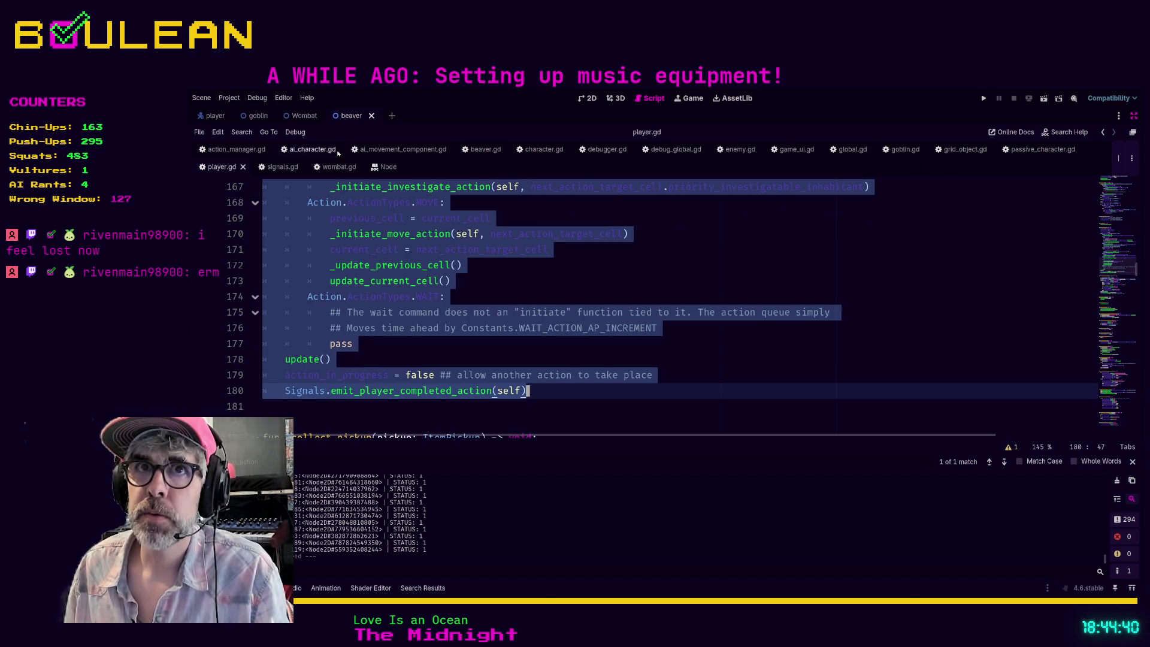
pyautogui.click(297, 151)
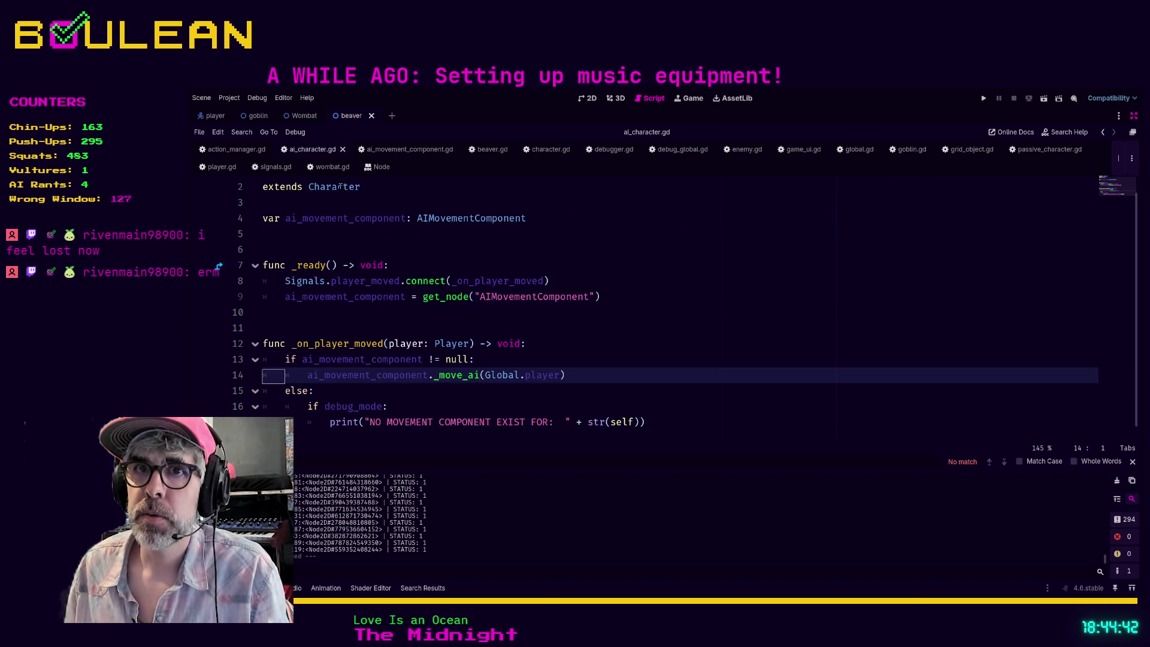
# - Paste the take_next_action function below _on_player_moved in ai_character.gd, then return to its func line
pyautogui.scroll(-1, 377, 281)
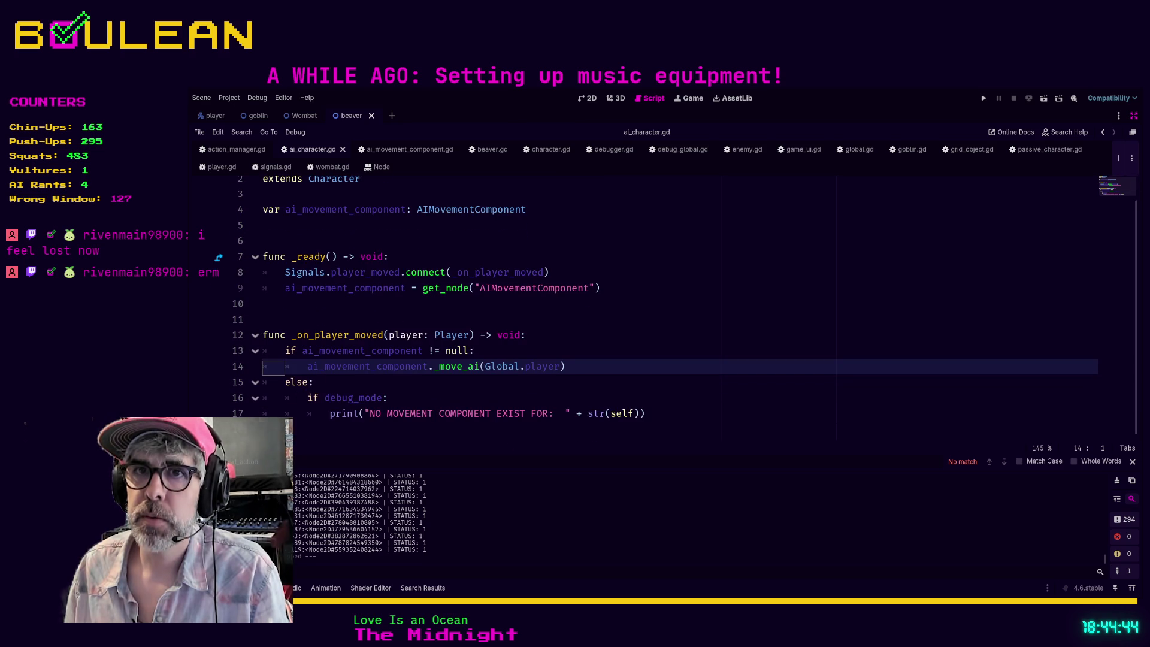
pyautogui.click(333, 421)
pyautogui.press('Down')
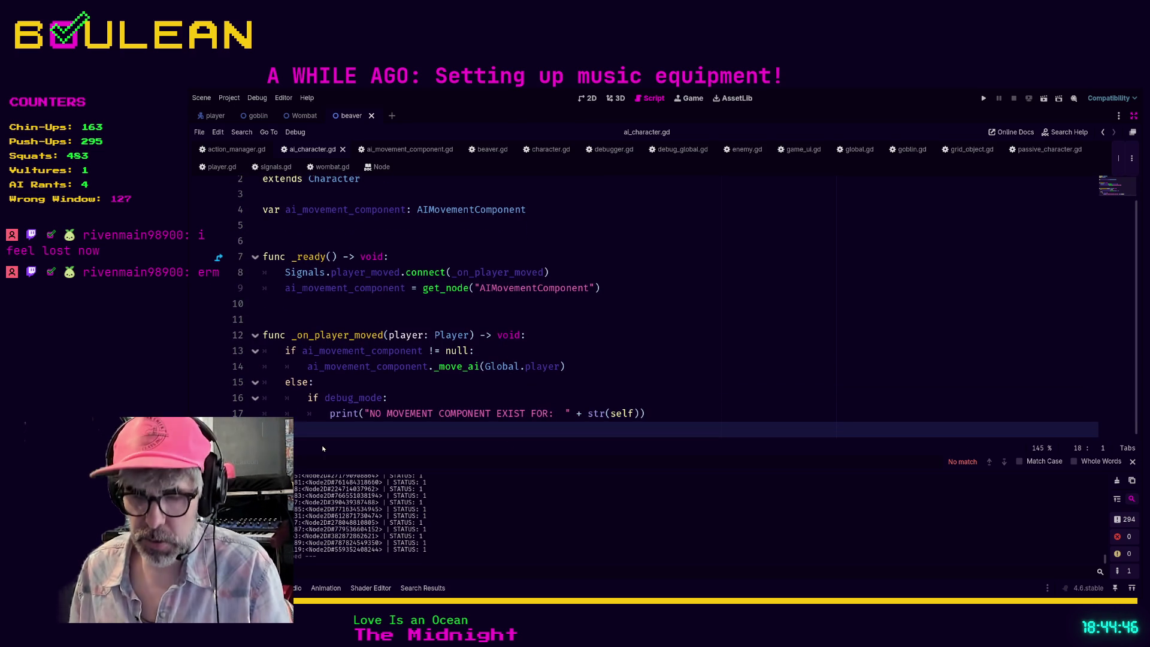
pyautogui.press('F3')
pyautogui.scroll(3, 419, 376)
pyautogui.scroll(8, 419, 376)
pyautogui.hotkey('ctrl', 'z')
pyautogui.click(506, 331)
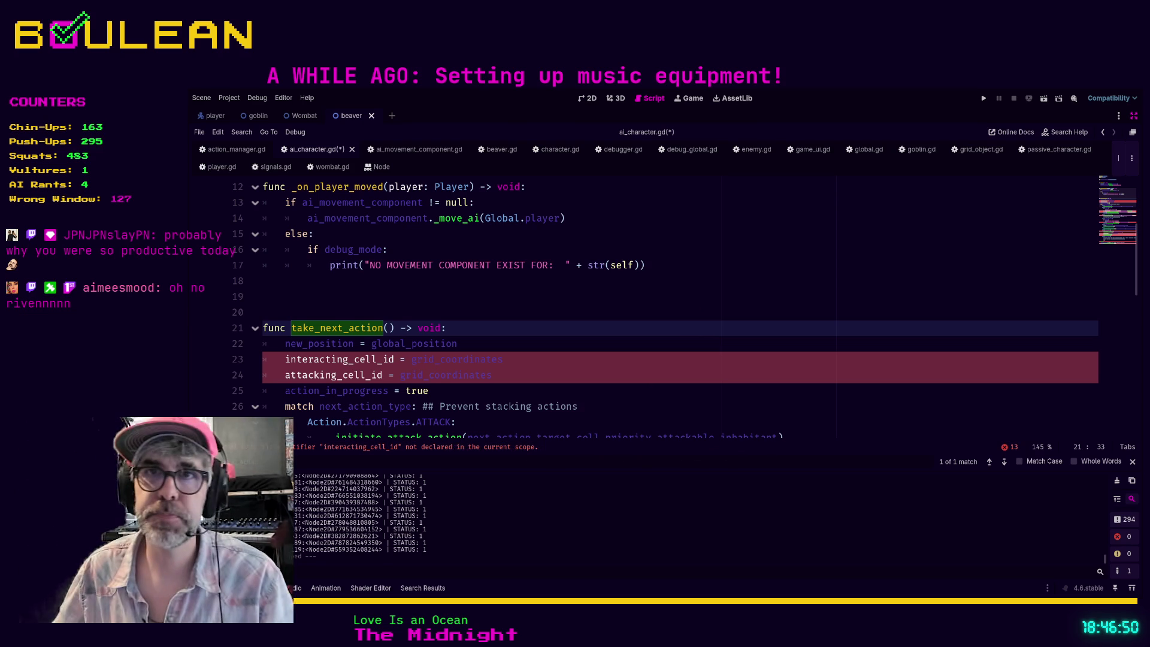
pyautogui.press('Home')
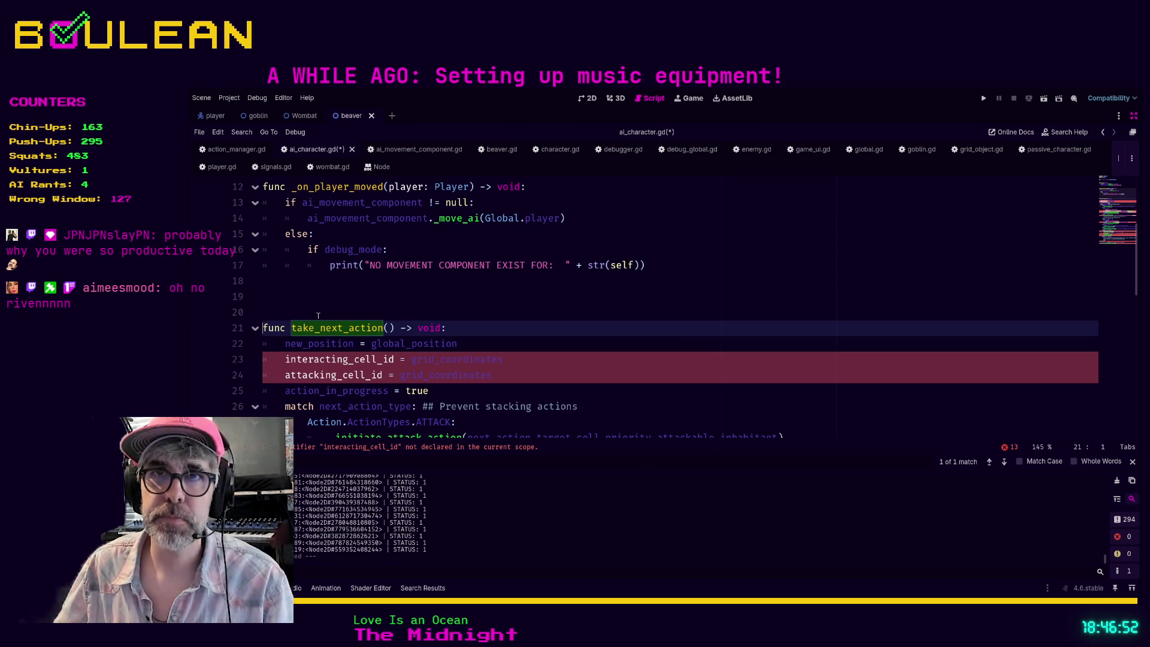
# - Comment out the entire pasted take_next_action function through line 61
pyautogui.scroll(-10, 401, 329)
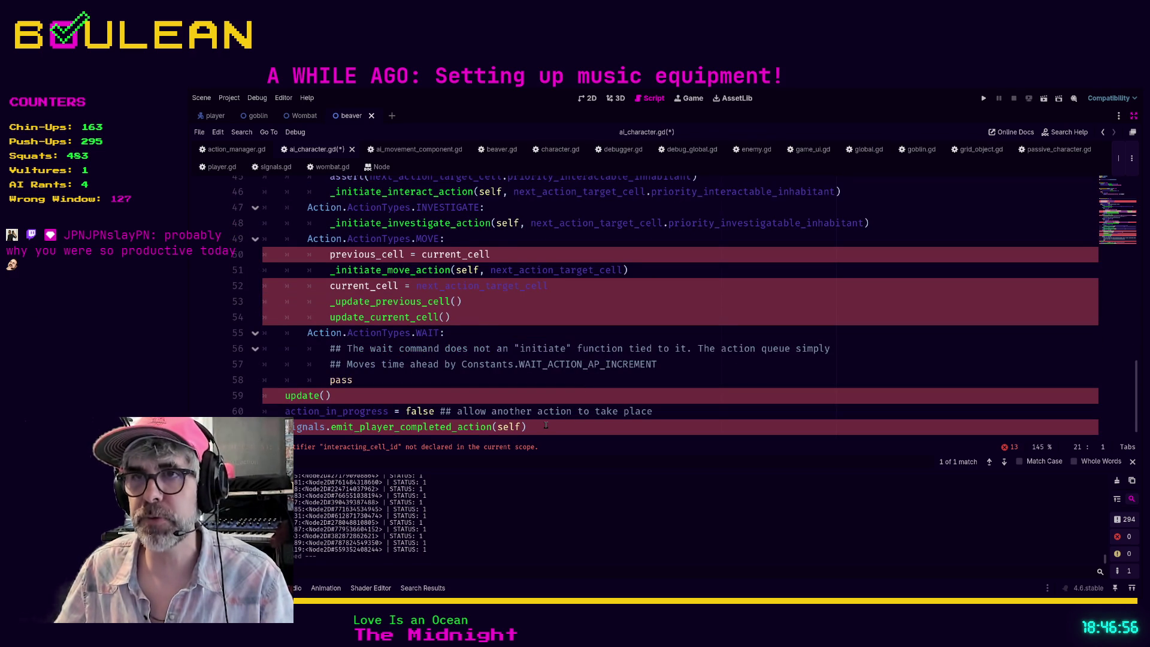
pyautogui.keyDown('shift'); pyautogui.click(546, 426); pyautogui.keyUp('shift')
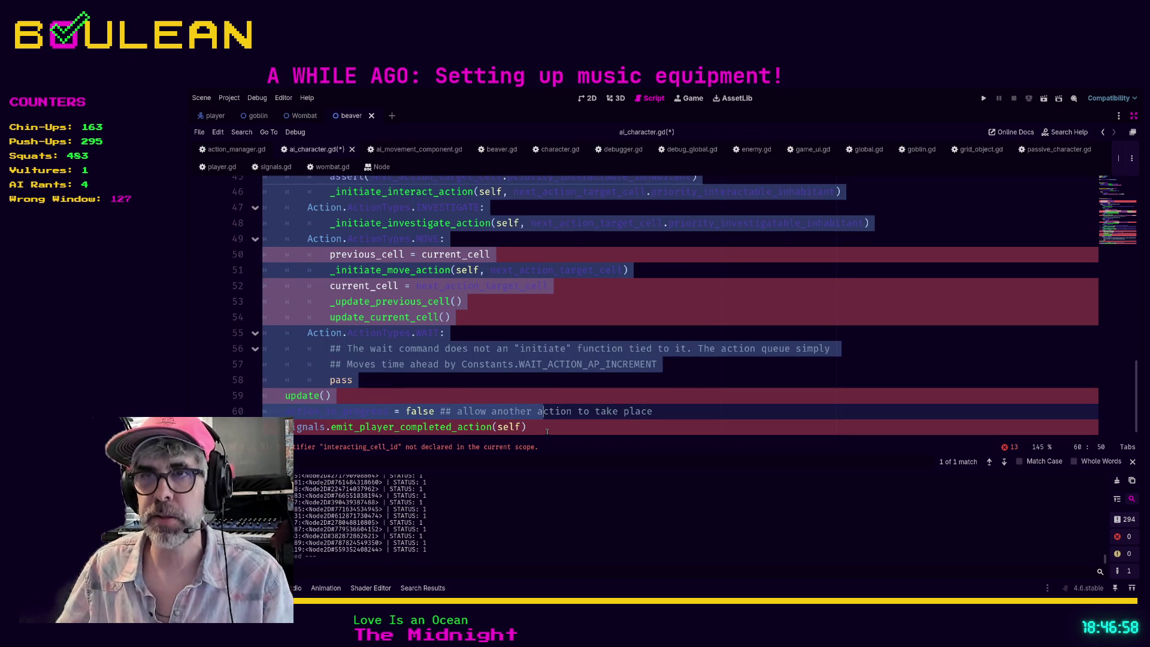
pyautogui.keyDown('shift'); pyautogui.click(547, 431); pyautogui.keyUp('shift')
pyautogui.hotkey('ctrl', 'k')
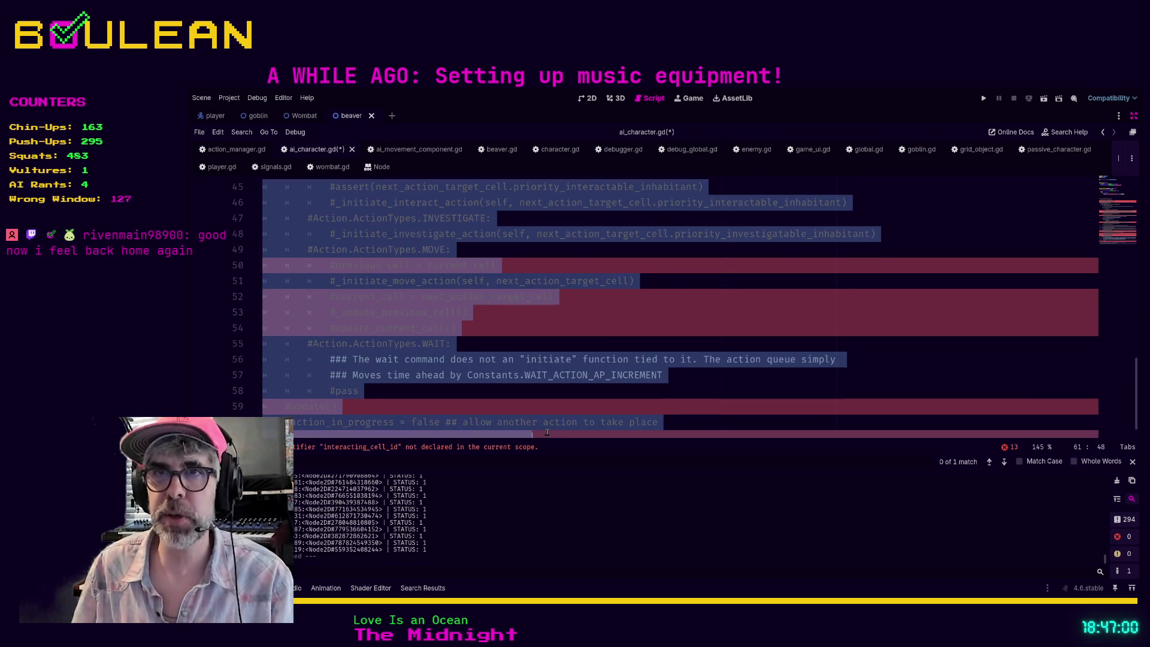
pyautogui.click(597, 327)
# - Add blank lines below line 19 above take_next_action and save ai_character.gd
pyautogui.scroll(3, 597, 328)
pyautogui.scroll(9, 597, 327)
pyautogui.click(323, 347)
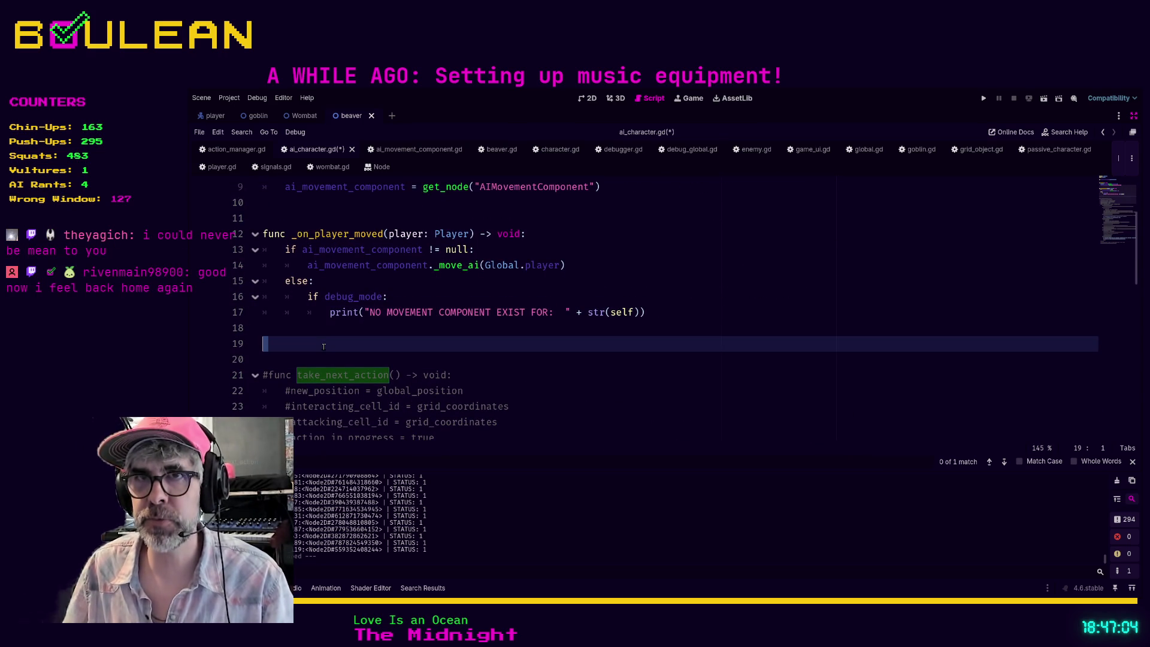
pyautogui.press('Down')
pyautogui.press('Return')
pyautogui.press('Up')
pyautogui.hotkey('ctrl', 's')
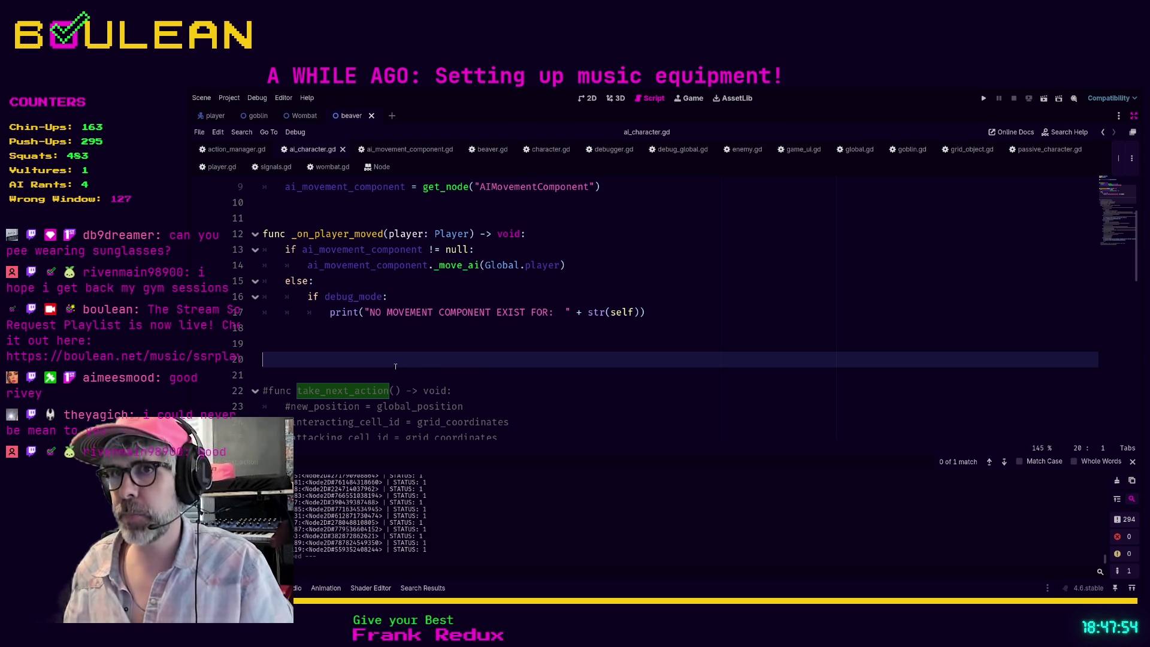
# - Place the caret on blank line 21 and run the game project with F5
pyautogui.click(357, 370)
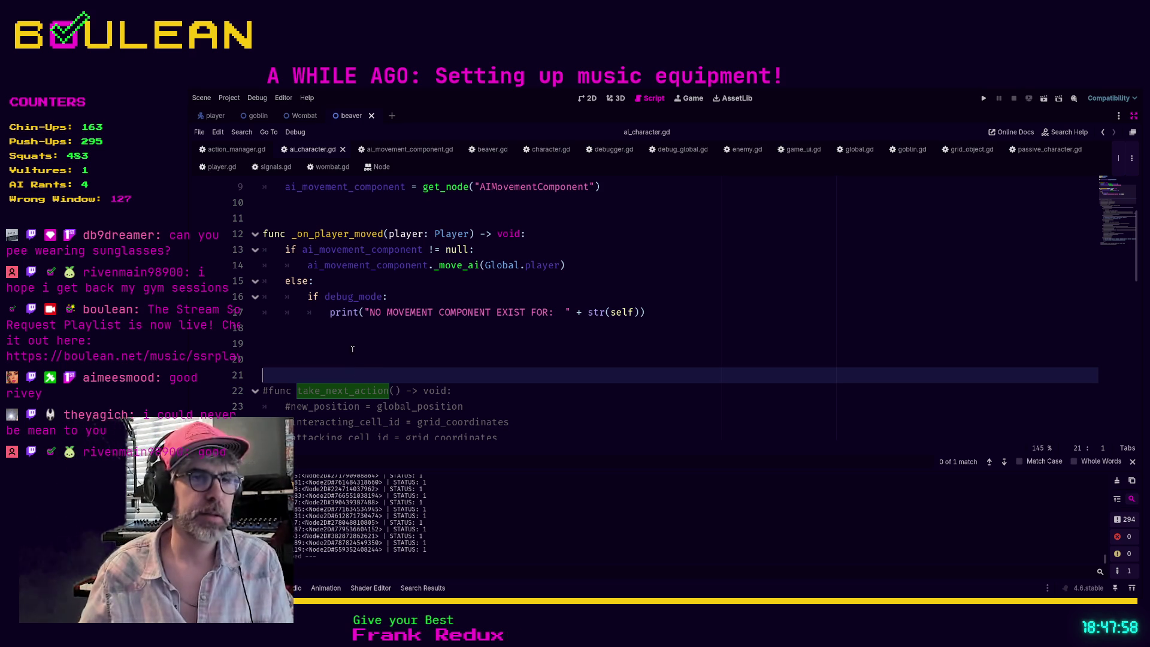
pyautogui.press('F5')
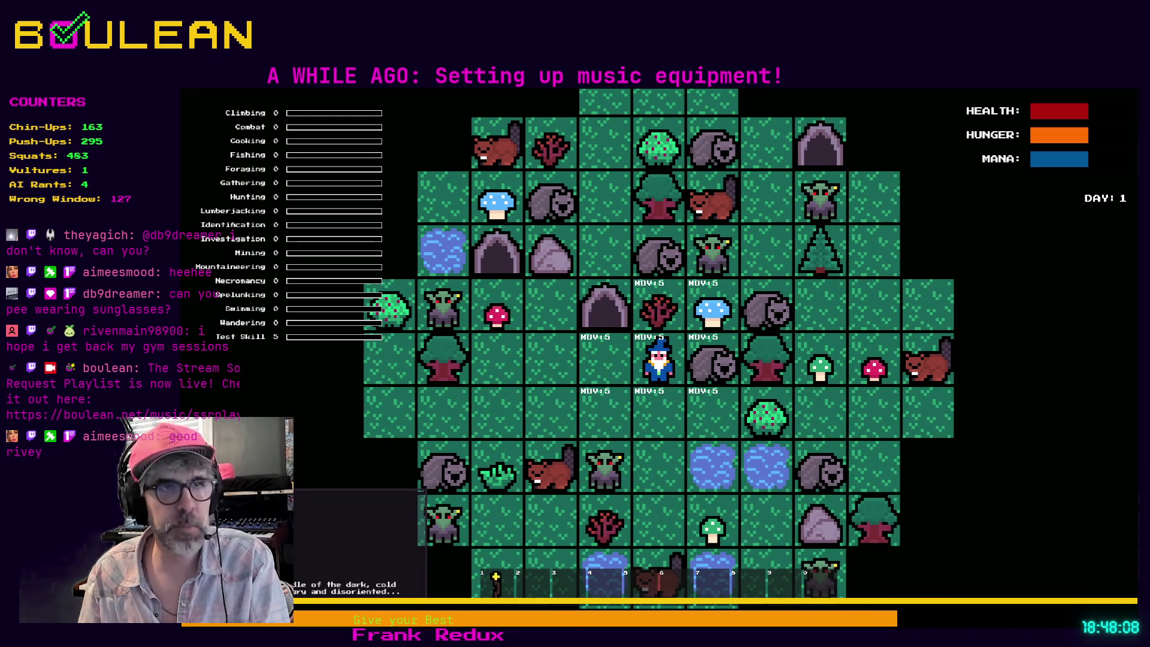
# - Craft a campfire beside the wizard in the running game, then stop the game with F8
pyautogui.press('c')
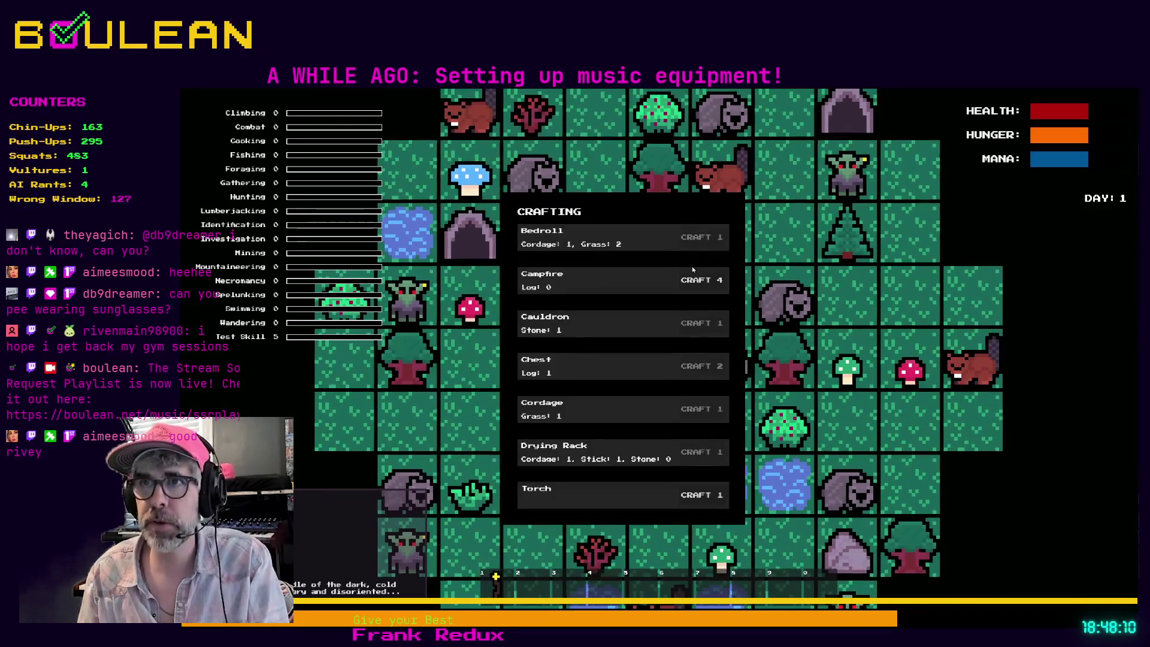
pyautogui.click(695, 281)
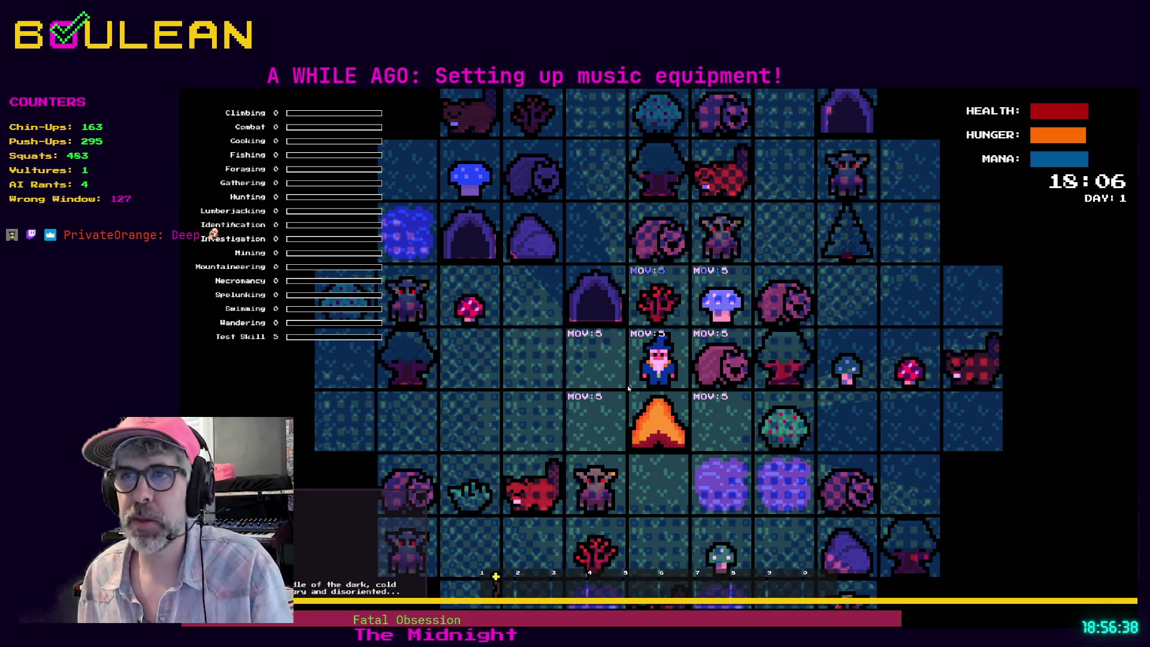
pyautogui.press('F8')
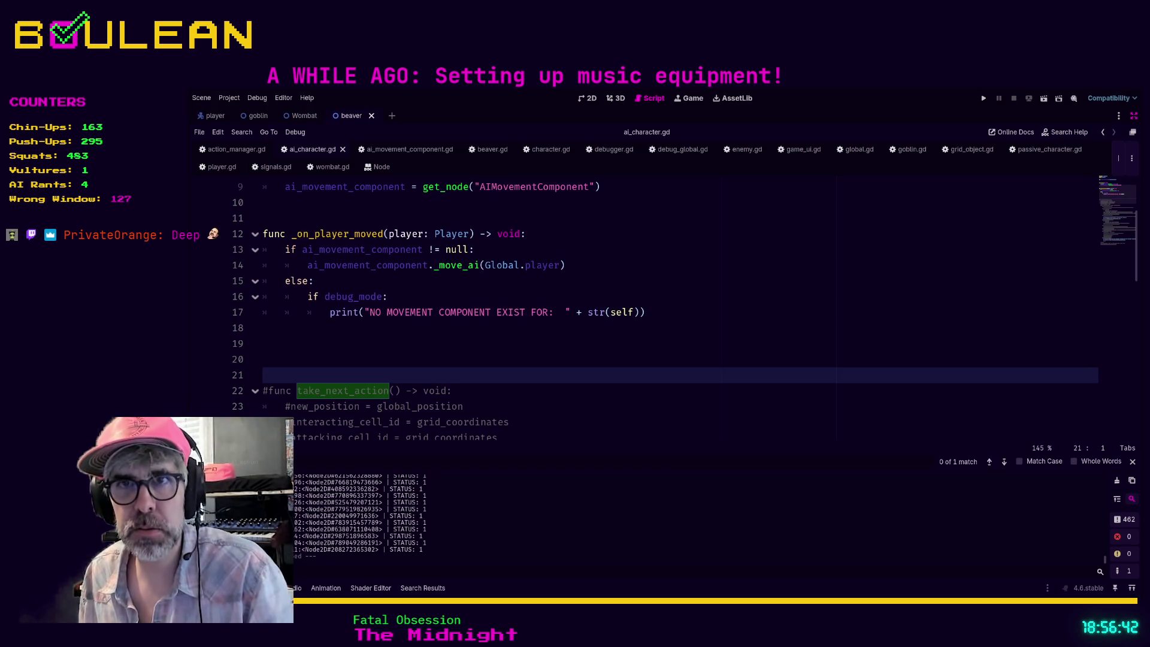
# - Uncomment the take_next_action header and its whole body in ai_character.gd
pyautogui.click(269, 390)
pyautogui.press('Left')
pyautogui.press('BackSpace')
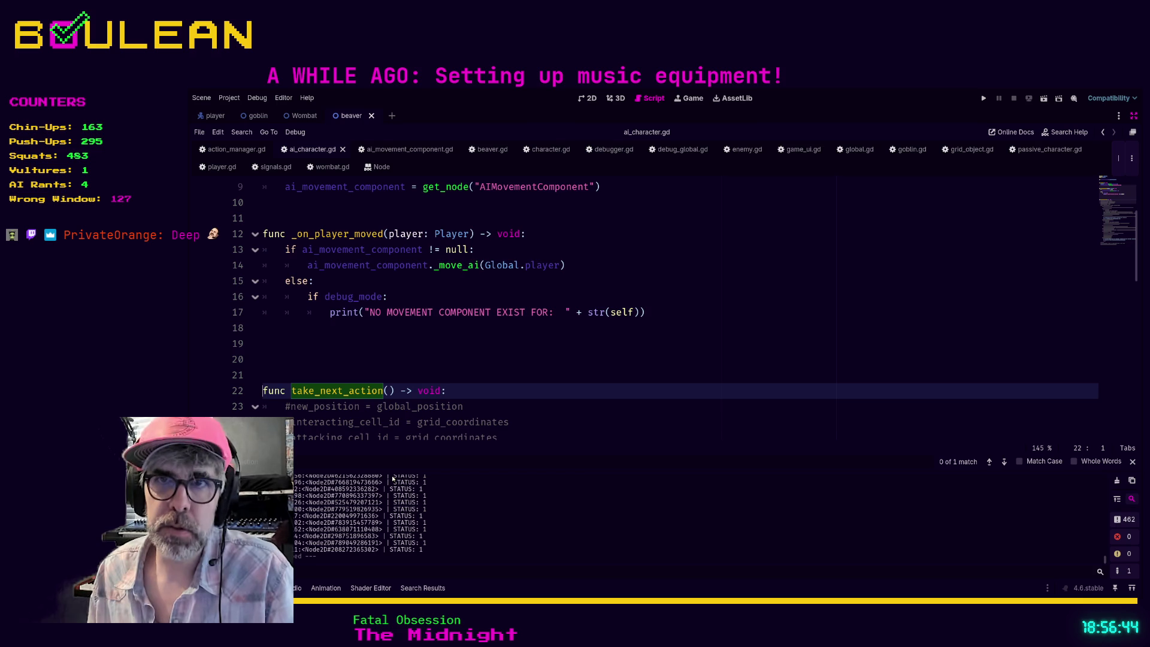
pyautogui.scroll(-8, 506, 392)
pyautogui.scroll(-4, 507, 391)
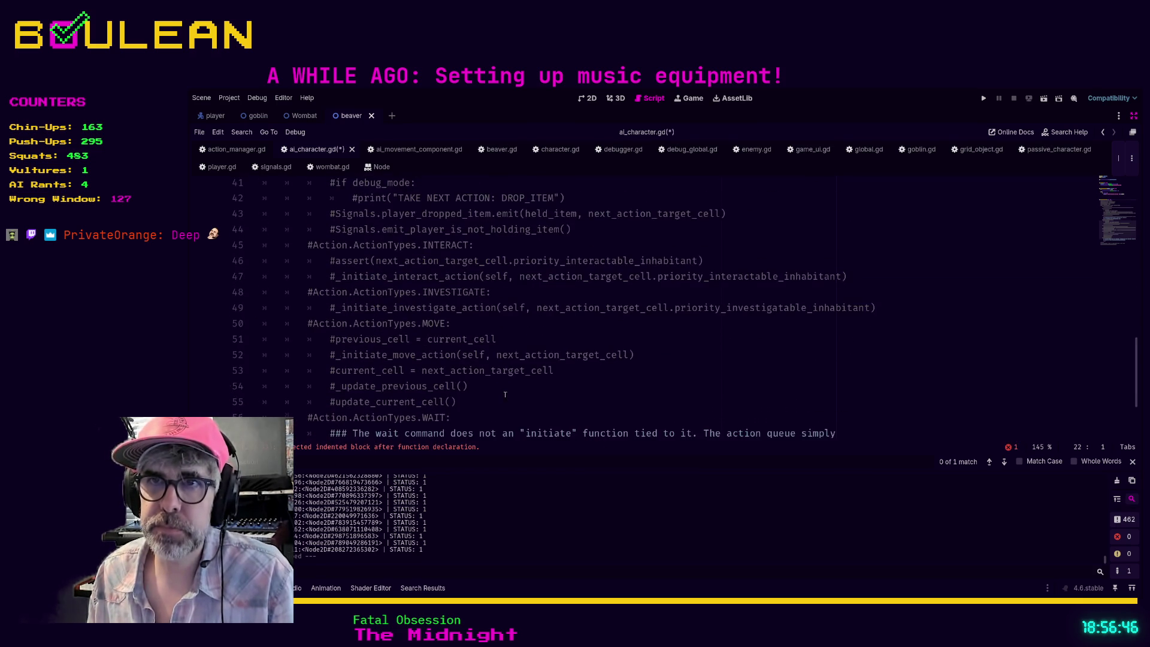
pyautogui.moveTo(532, 422); pyautogui.dragTo(538, 406)
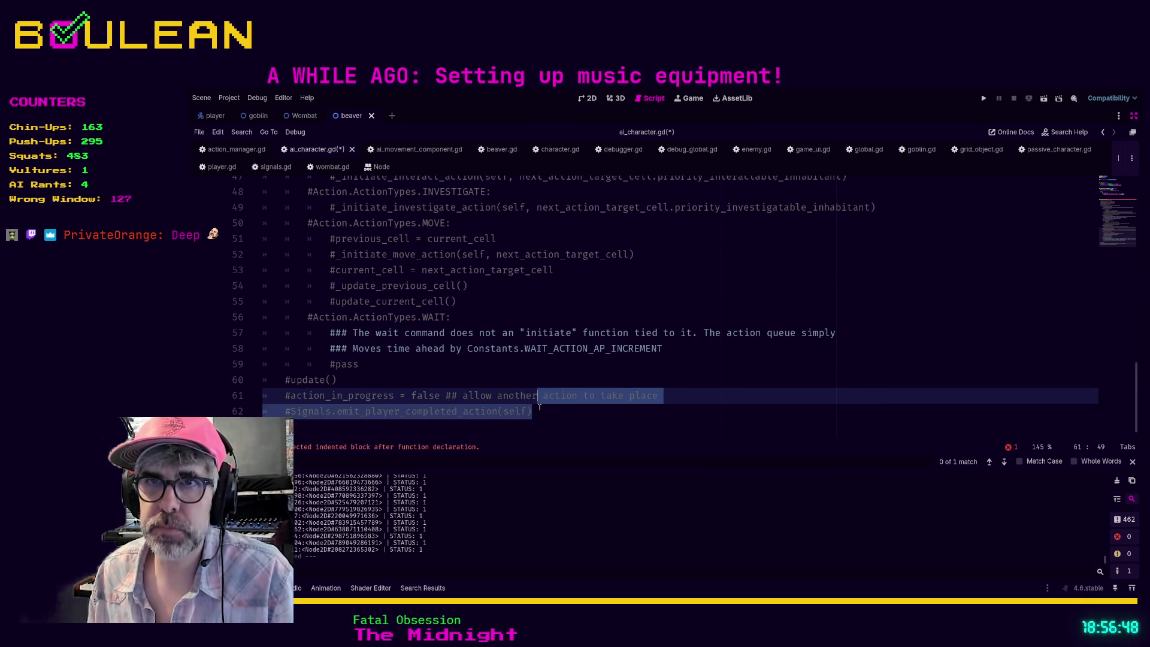
pyautogui.click(532, 417)
pyautogui.scroll(15, 487, 358)
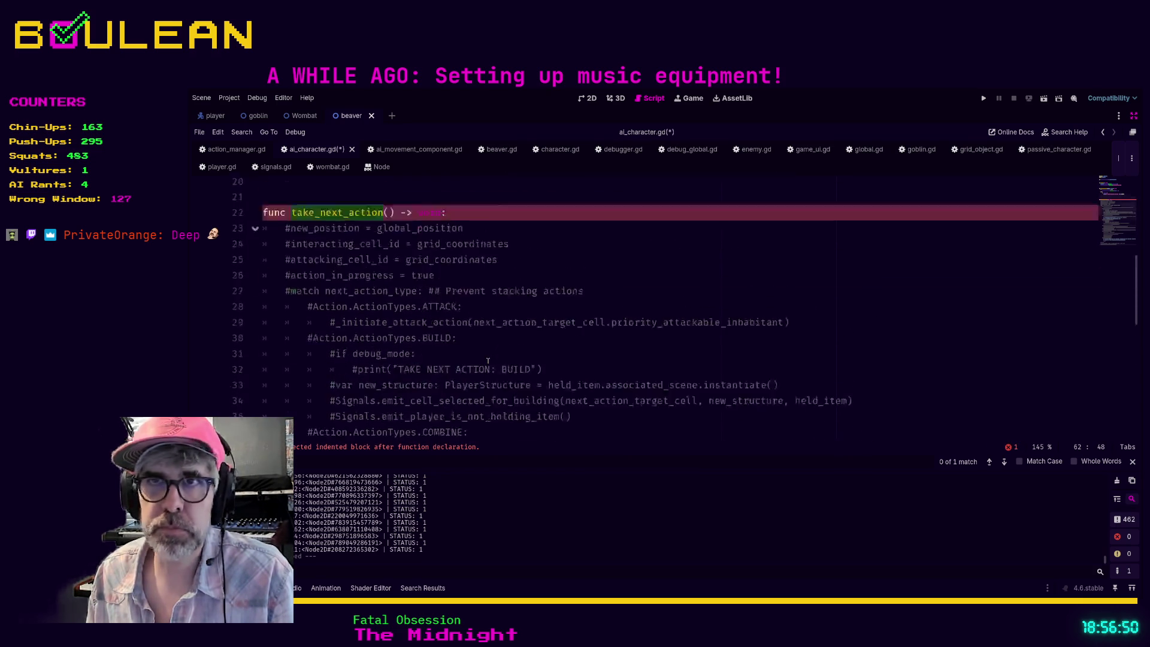
pyautogui.scroll(-7, 487, 358)
pyautogui.scroll(2, 360, 312)
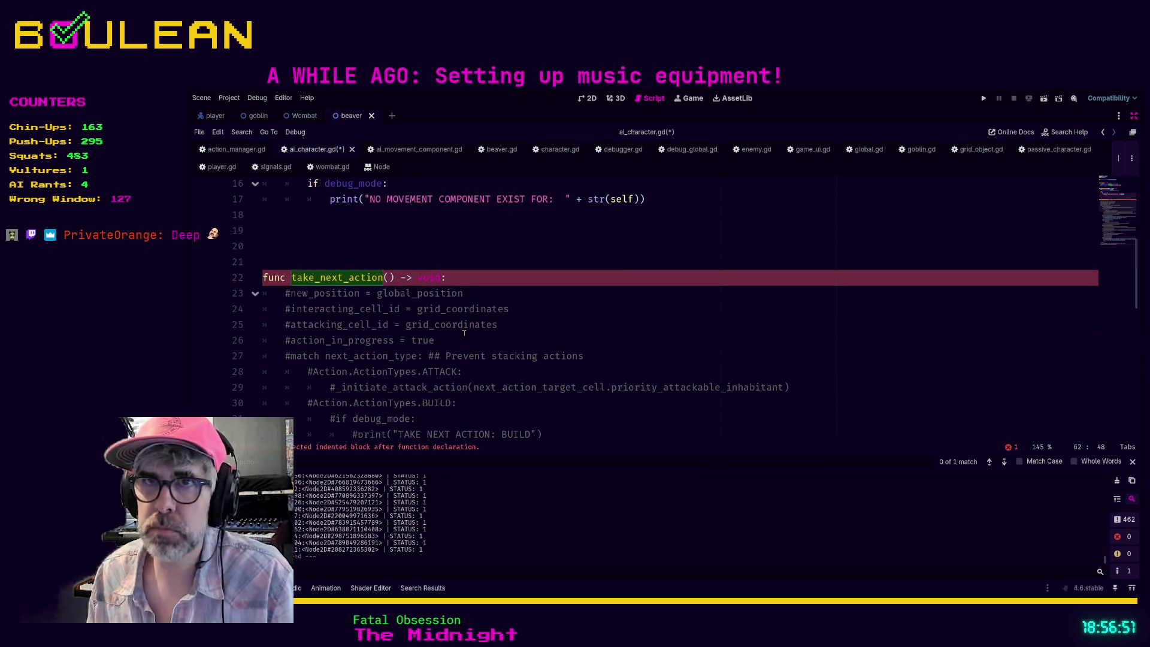
pyautogui.keyDown('shift'); pyautogui.click(277, 294); pyautogui.keyUp('shift')
pyautogui.hotkey('ctrl', 'k')
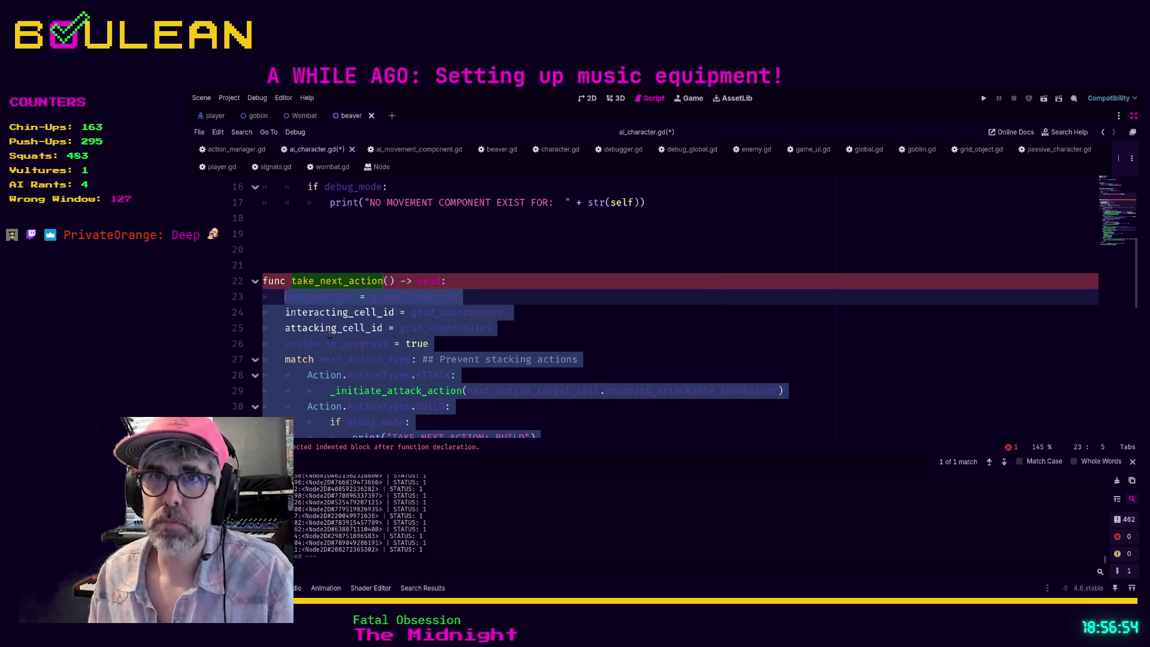
# - Search the script for interacting_cell_id and inspect attacking_cell_id on the following line
pyautogui.click(573, 314)
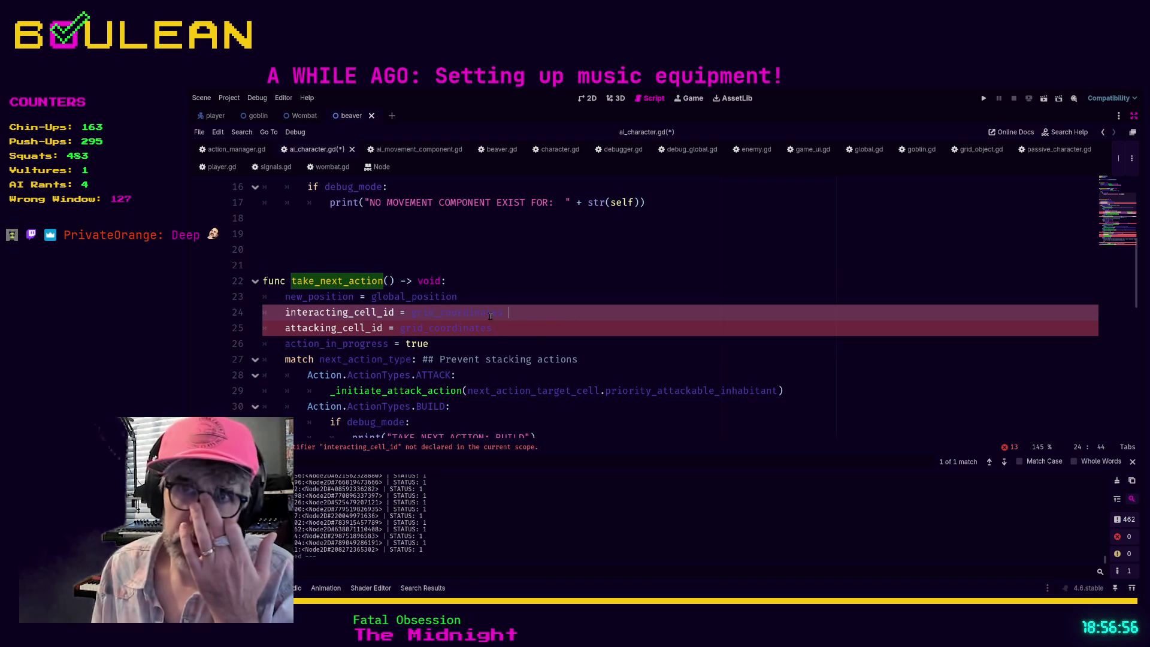
pyautogui.doubleClick(326, 315)
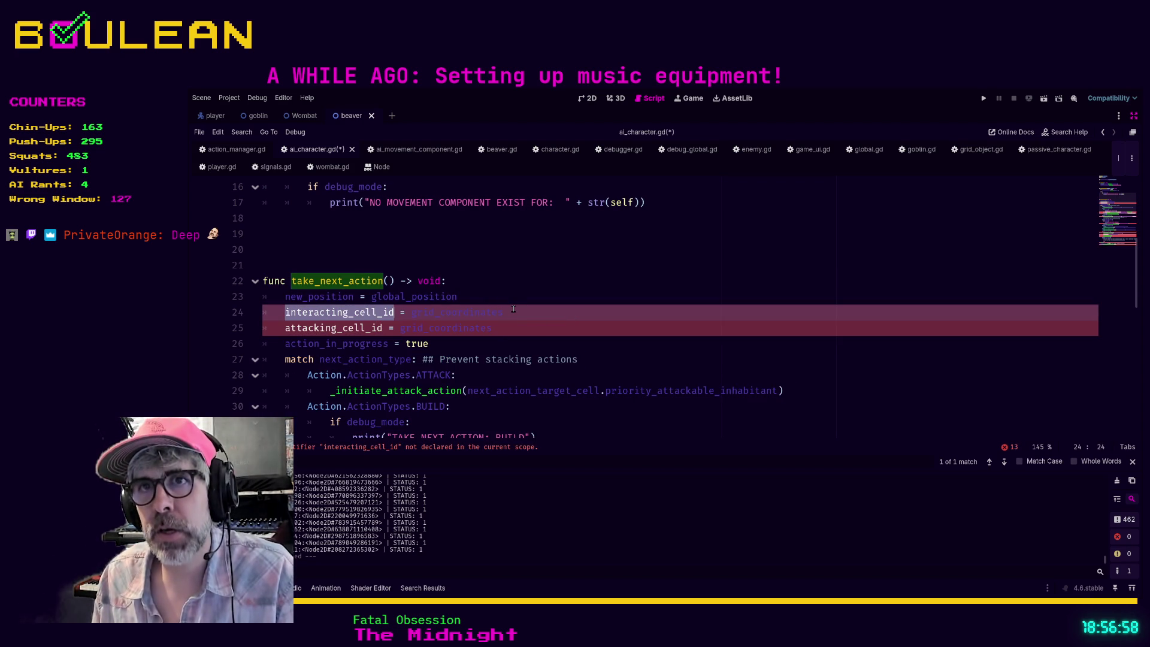
pyautogui.hotkey('ctrl', 'f')
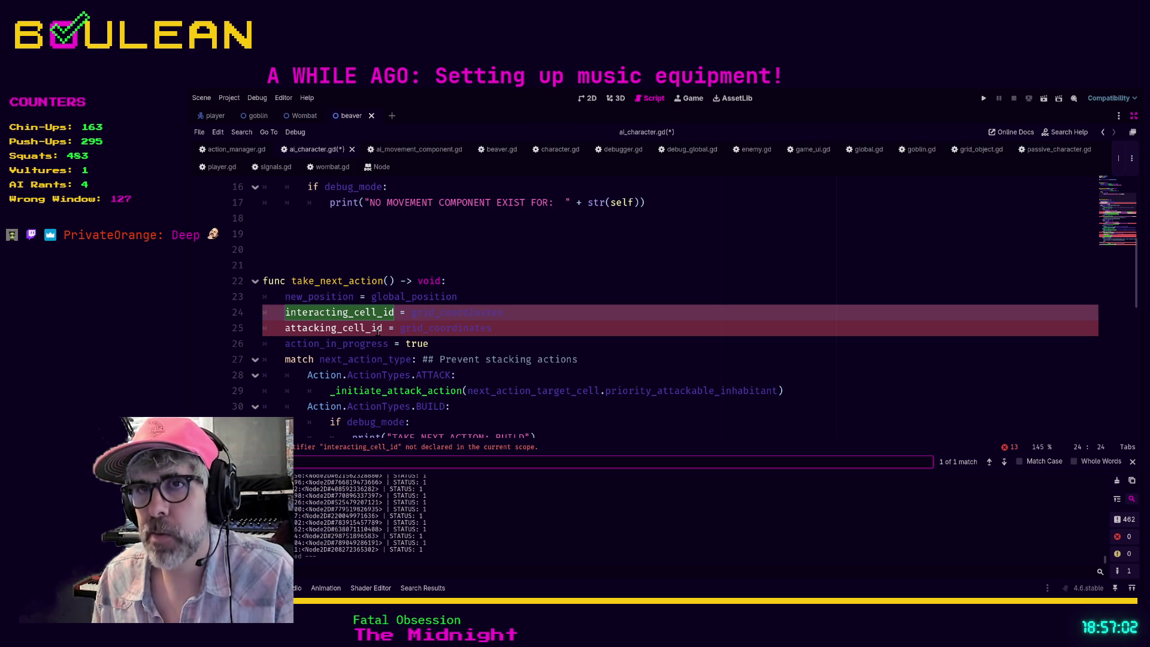
pyautogui.doubleClick(351, 327)
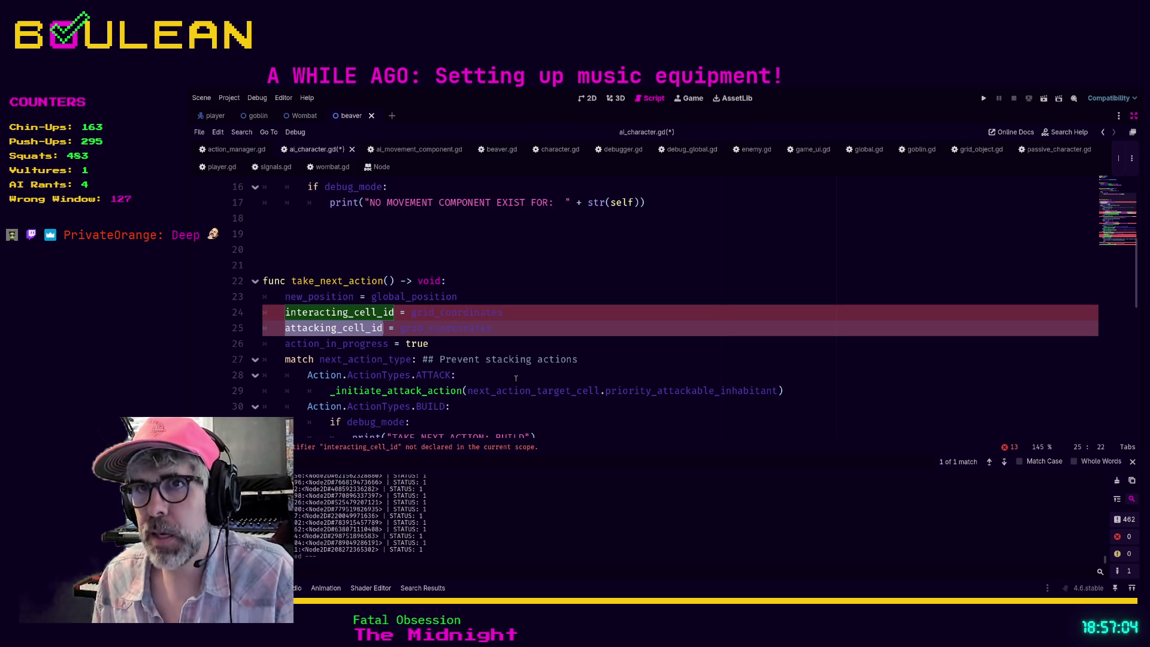
pyautogui.scroll(-1, 661, 400)
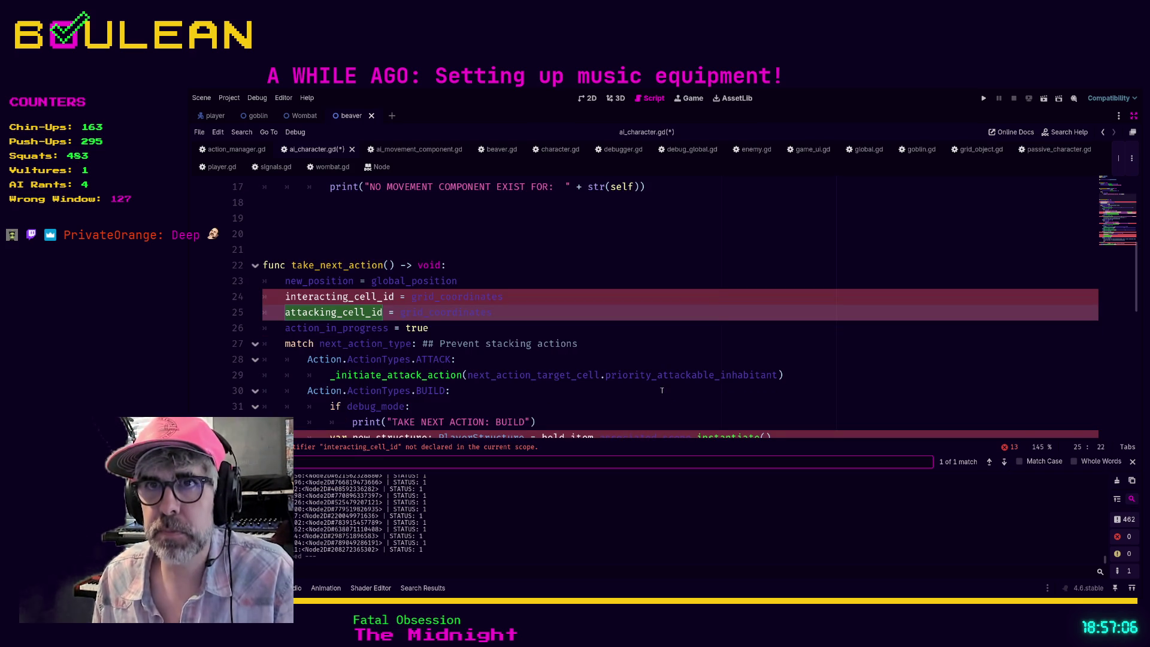
pyautogui.doubleClick(340, 297)
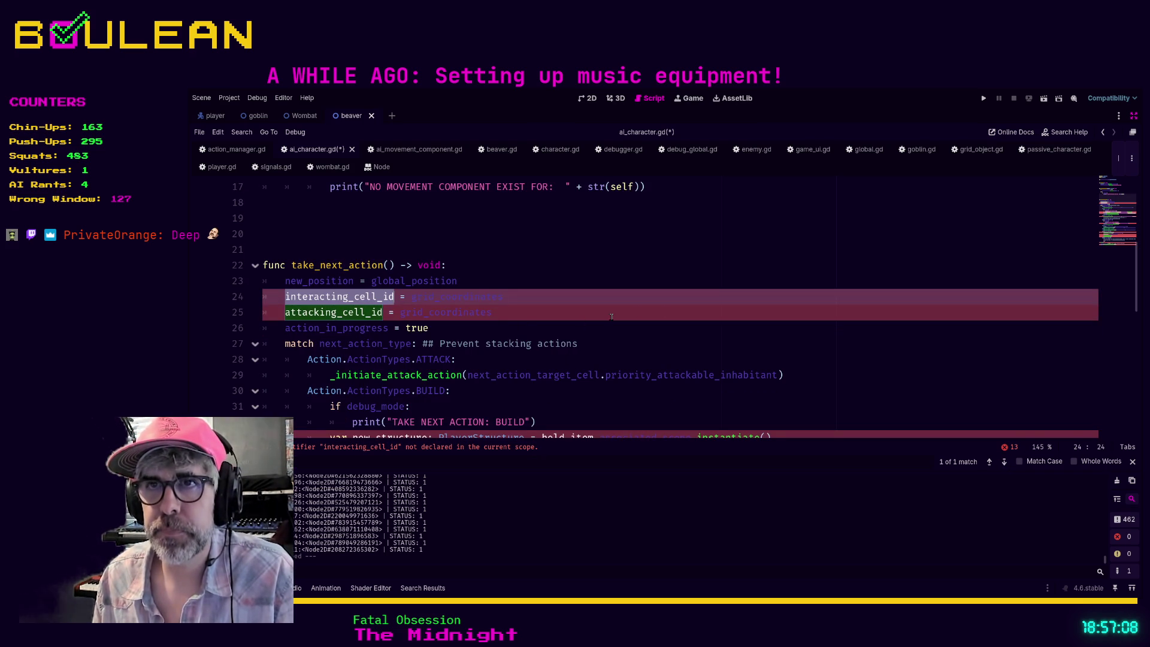
pyautogui.click(572, 294)
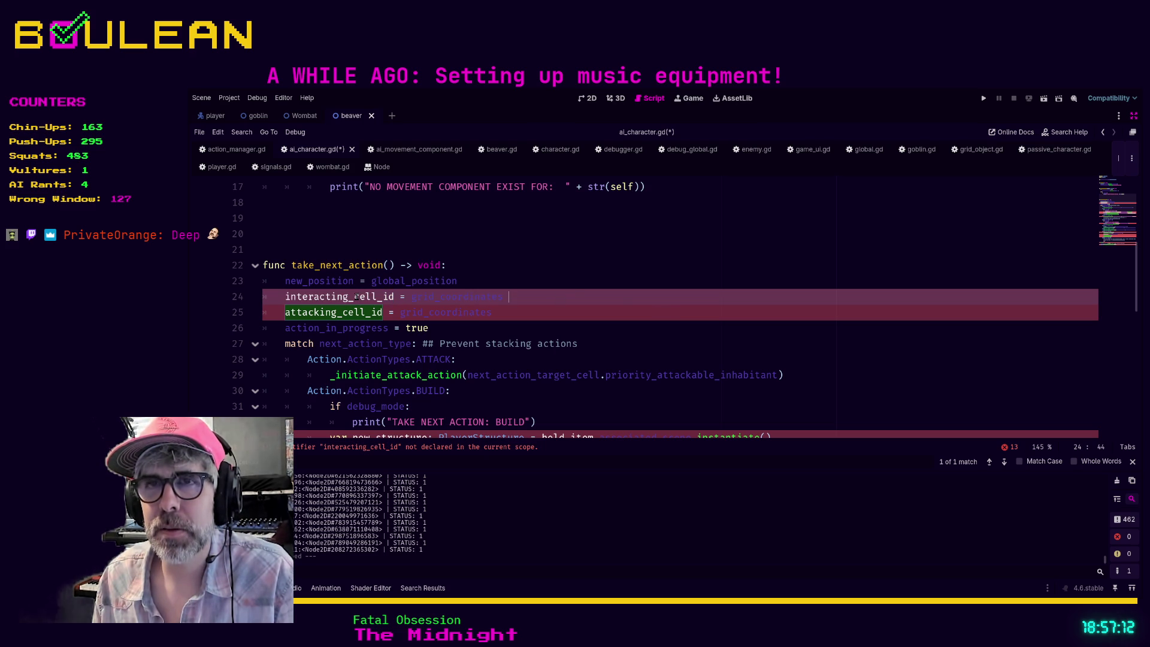
# - Check where grid_coordinates is declared, then confirm interacting_cell_id only appears on line 24
pyautogui.keyDown('ctrl'); pyautogui.click(433, 294); pyautogui.keyUp('ctrl')
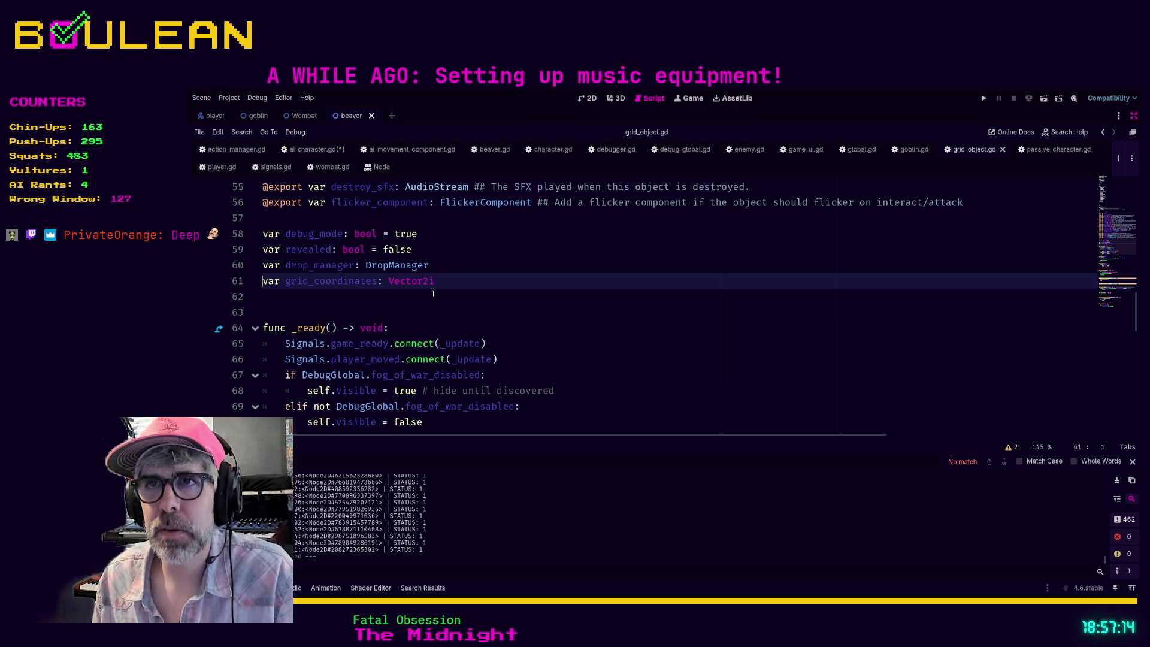
pyautogui.scroll(1, 511, 276)
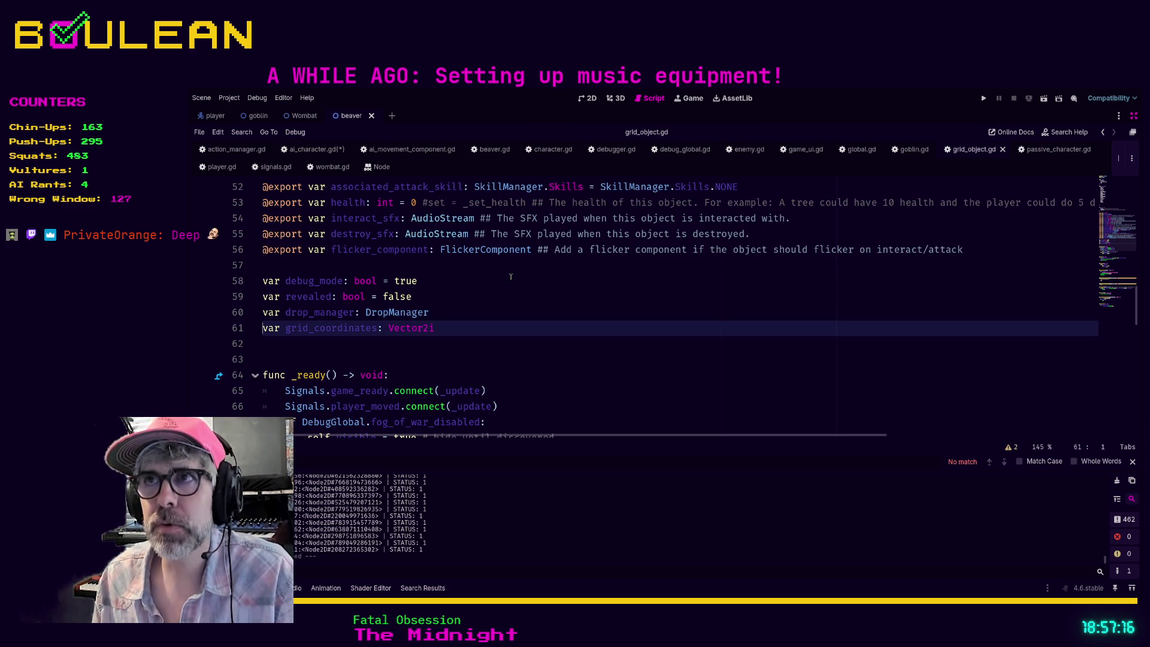
pyautogui.click(316, 150)
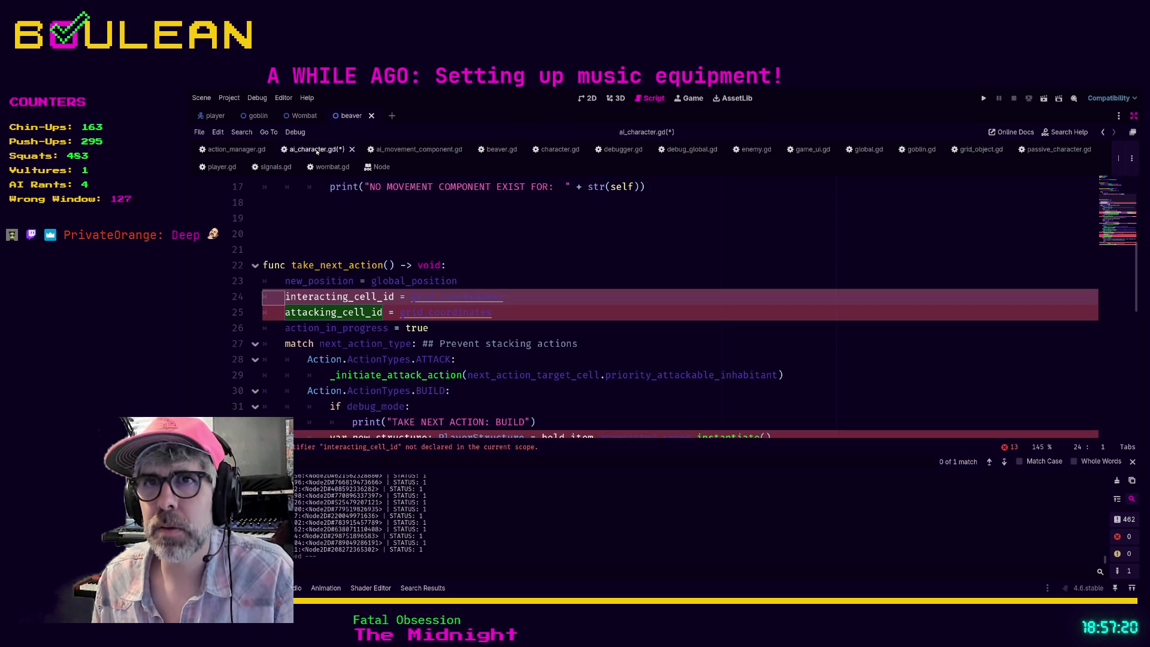
pyautogui.click(537, 328)
pyautogui.scroll(-1, 537, 302)
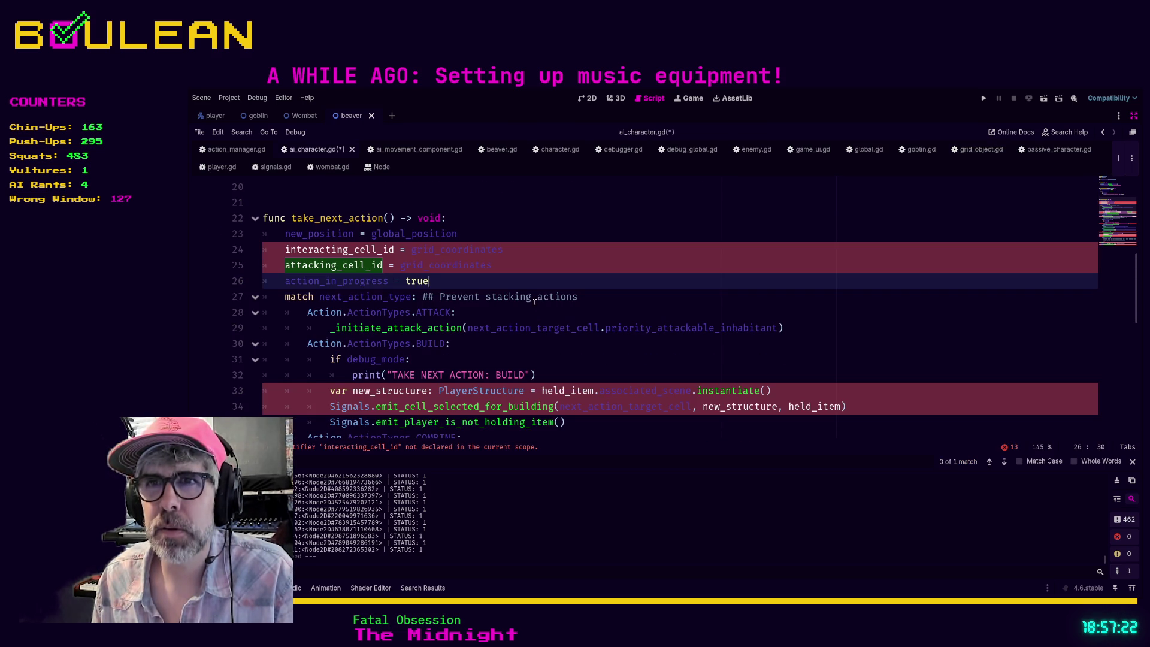
pyautogui.doubleClick(347, 249)
pyautogui.hotkey('ctrl', 'f')
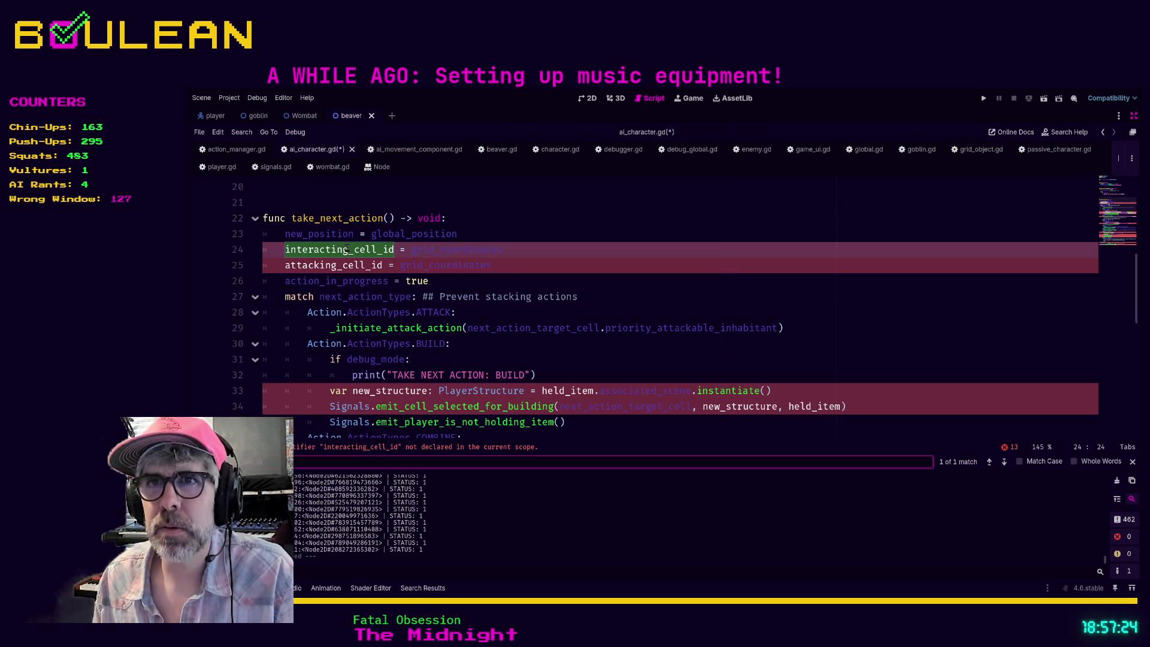
pyautogui.scroll(2, 347, 248)
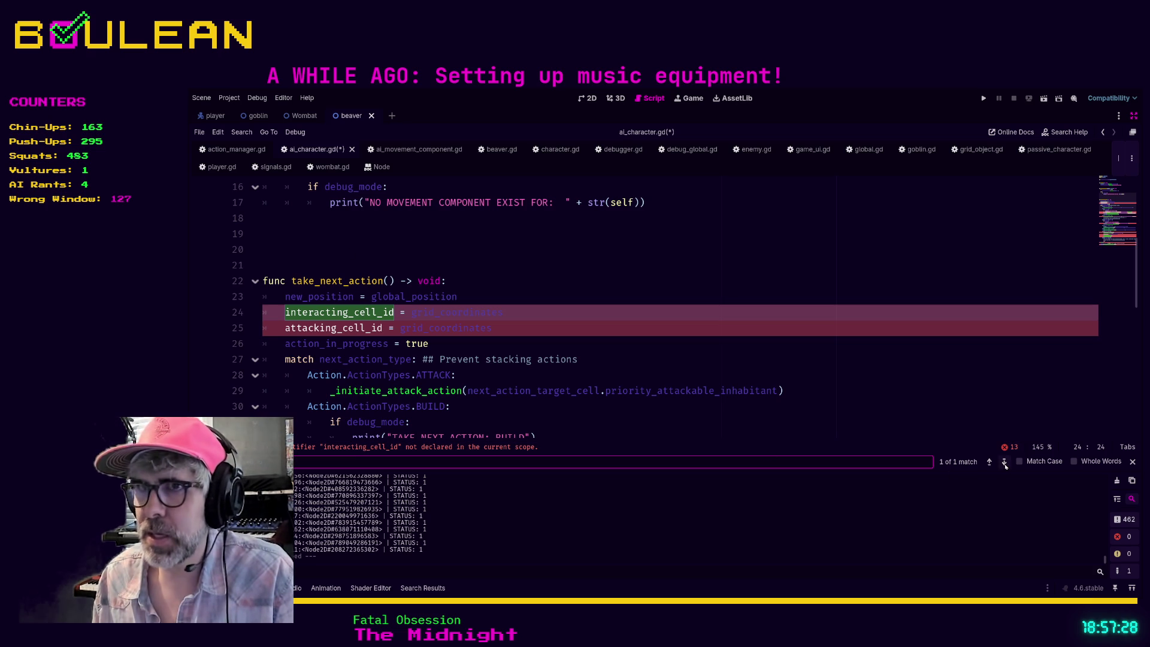
pyautogui.click(591, 312)
# - Delete the undeclared interacting_cell_id line and search the script for attacking_cell_id
pyautogui.hotkey('shift', 'Home')
pyautogui.hotkey('shift', 'Home')
pyautogui.press('BackSpace')
pyautogui.press('BackSpace')
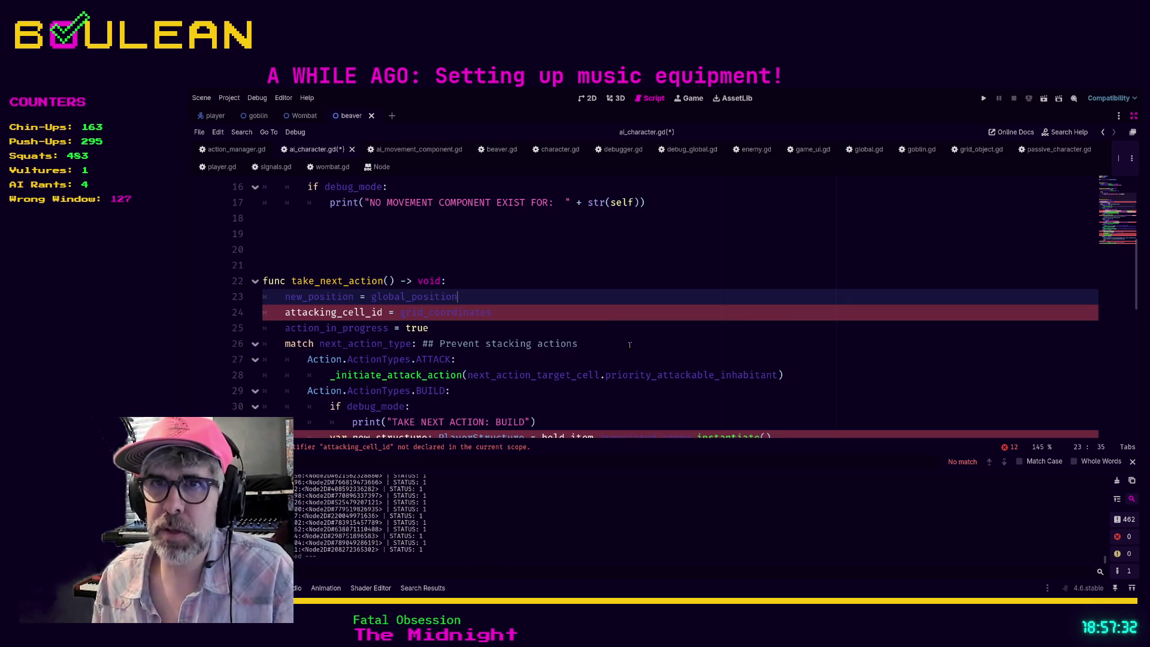
pyautogui.doubleClick(332, 312)
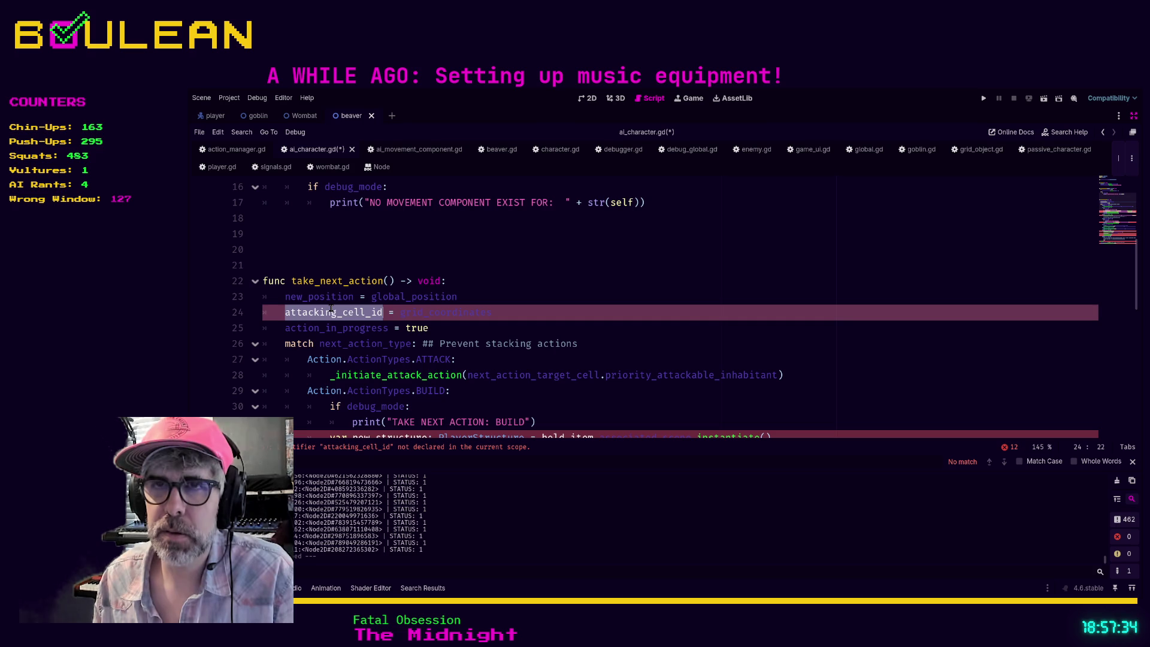
pyautogui.hotkey('ctrl', 'f')
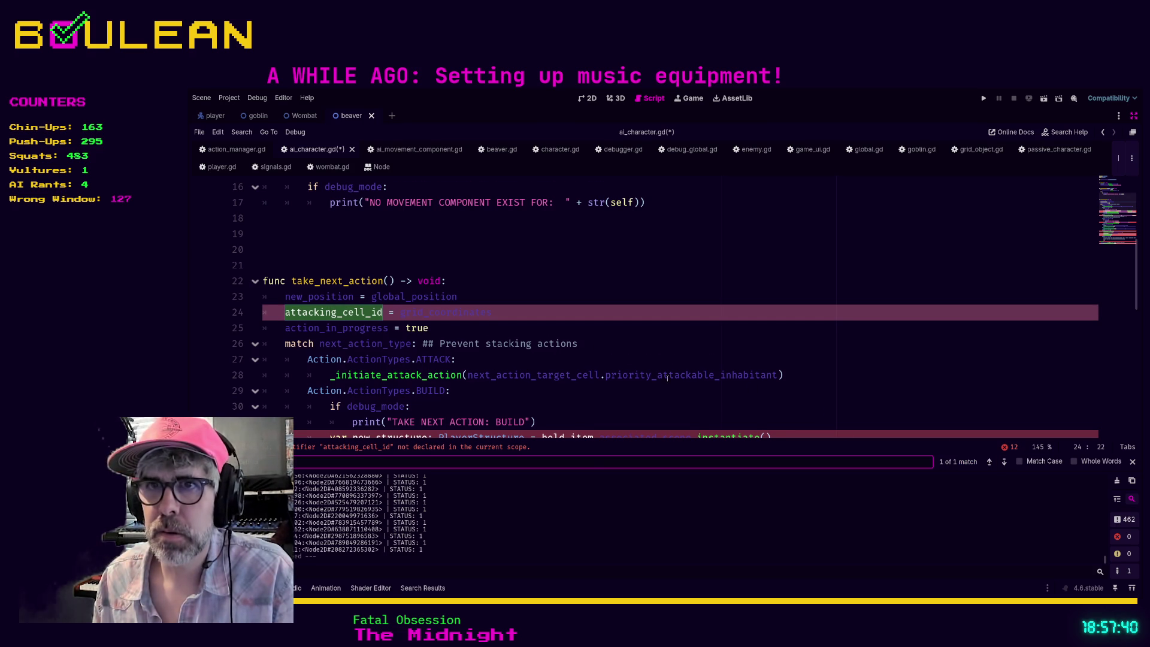
# - Delete the undeclared attacking_cell_id line and save ai_character.gd
pyautogui.scroll(-1, 652, 377)
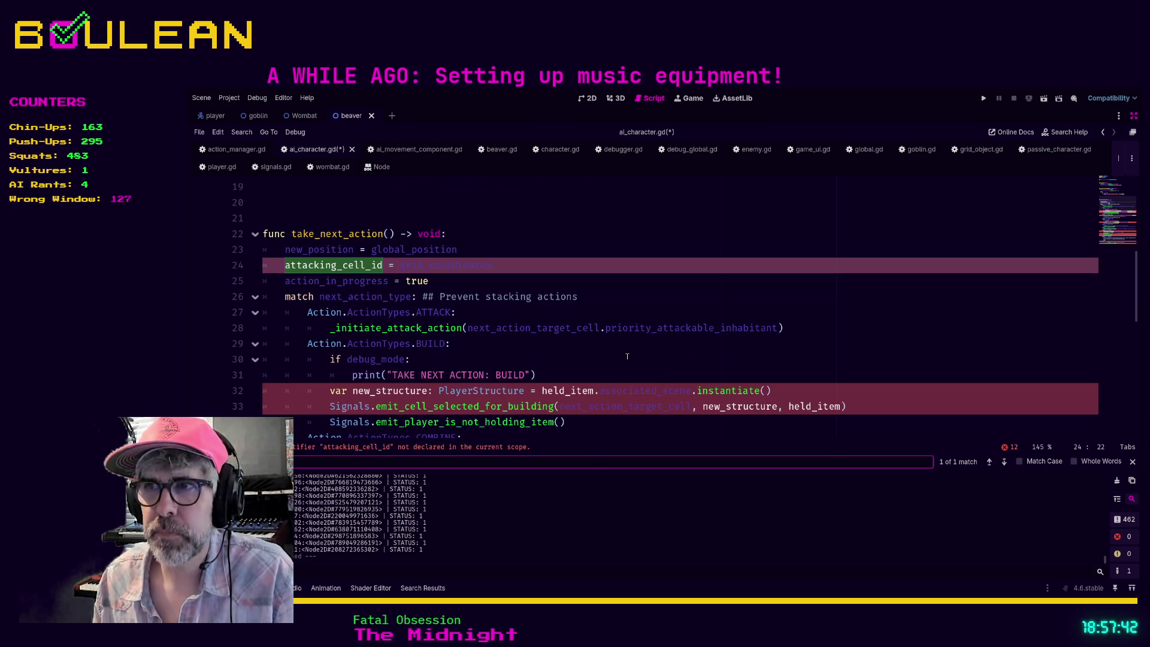
pyautogui.click(481, 272)
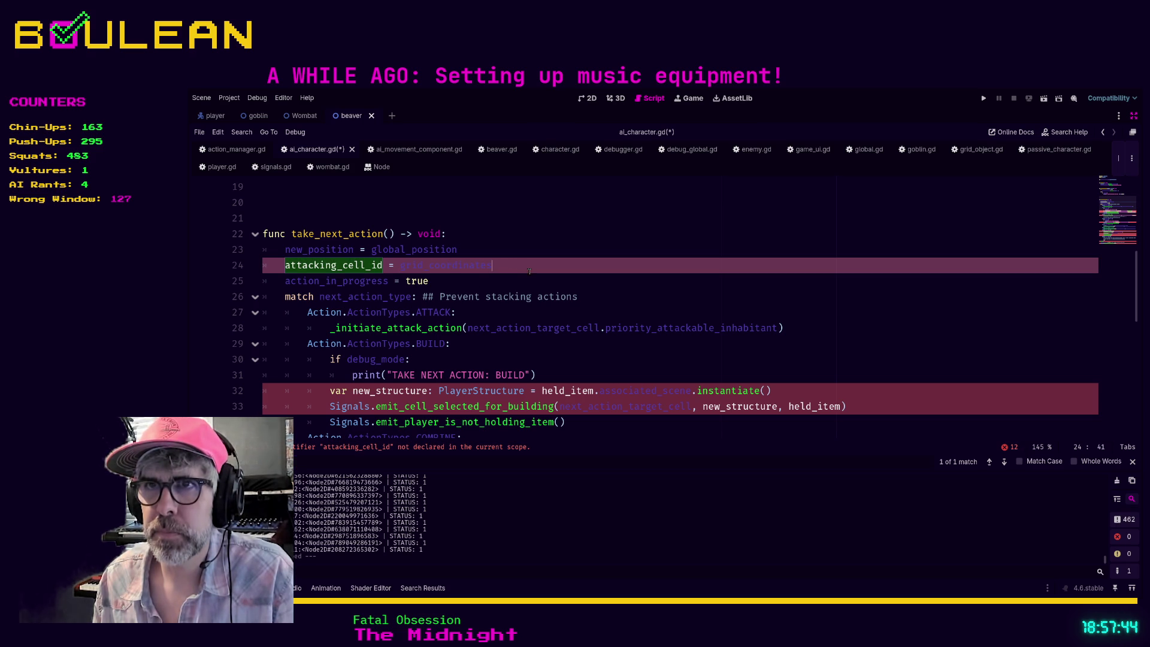
pyautogui.hotkey('shift', 'Home')
pyautogui.hotkey('shift', 'Home')
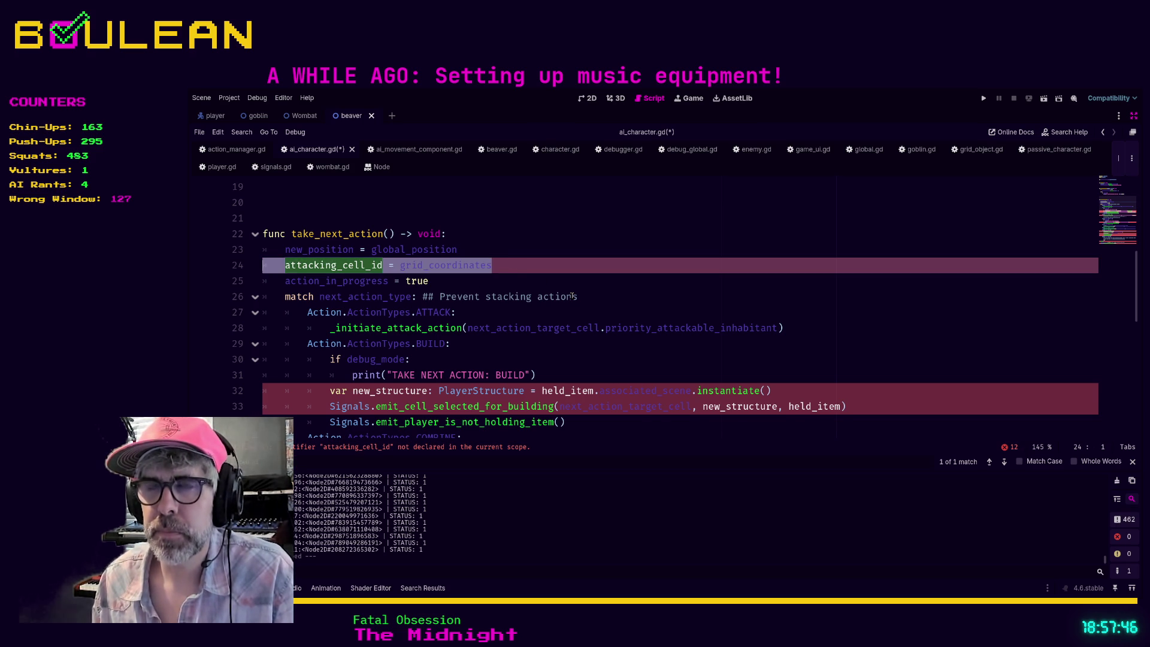
pyautogui.press('BackSpace')
pyautogui.press('BackSpace')
pyautogui.click(597, 295)
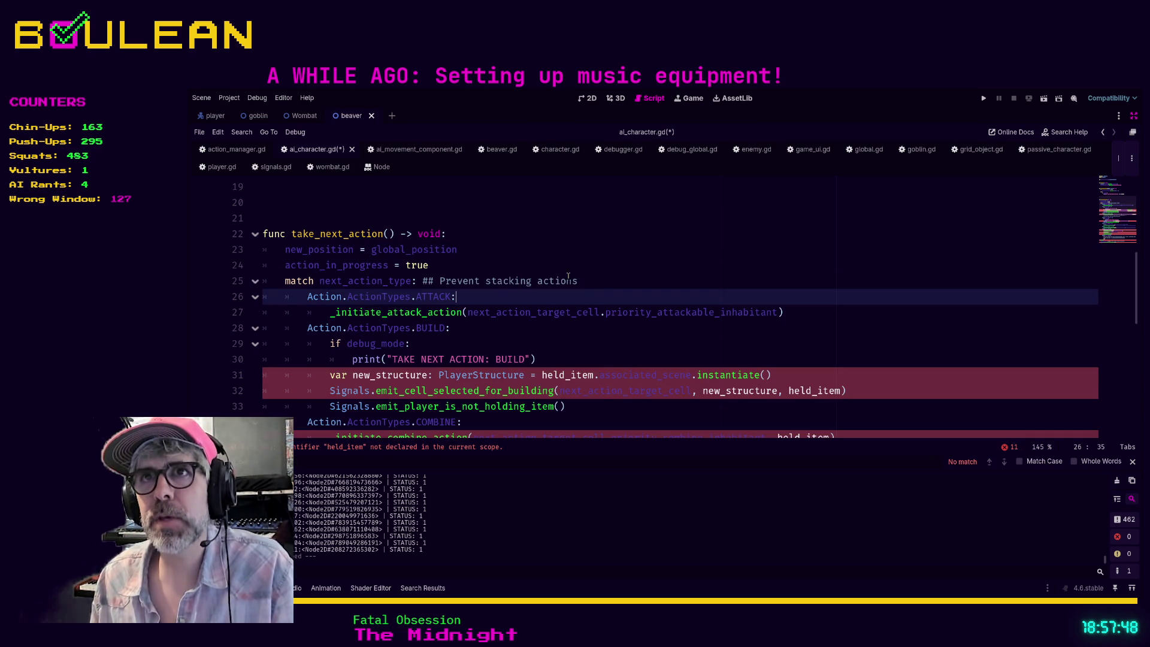
pyautogui.click(505, 230)
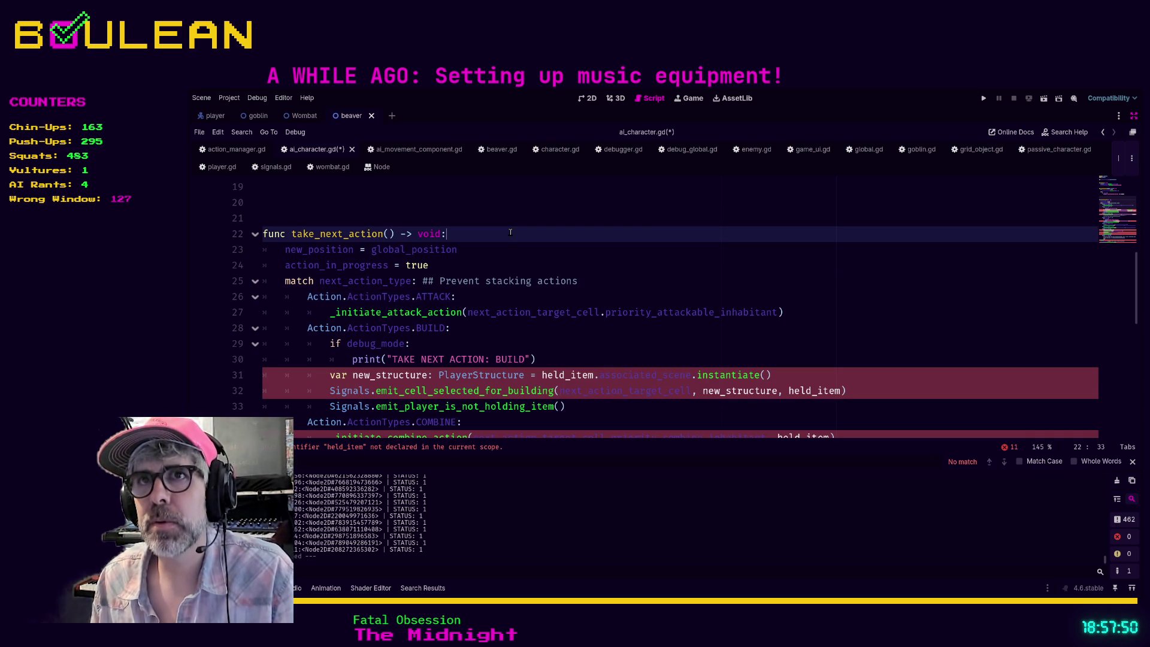
pyautogui.hotkey('ctrl', 's')
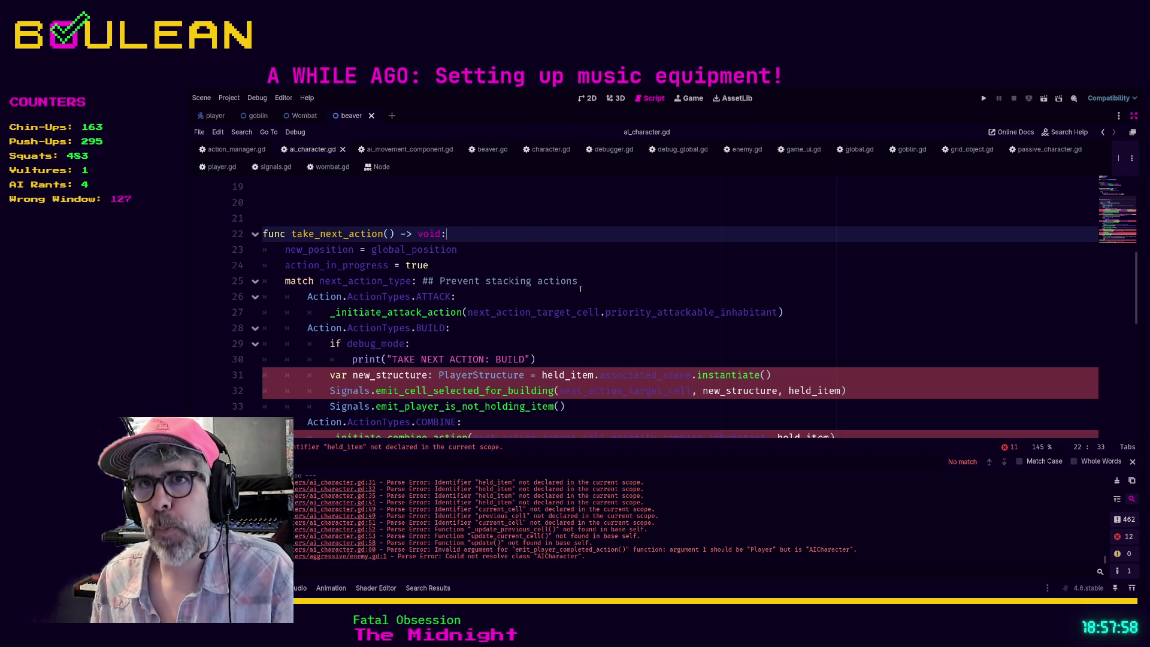
# - Look up next_action_type's declaration in character.gd, then view _move_ai in ai_movement_component.gd
pyautogui.keyDown('ctrl'); pyautogui.click(357, 284); pyautogui.keyUp('ctrl')
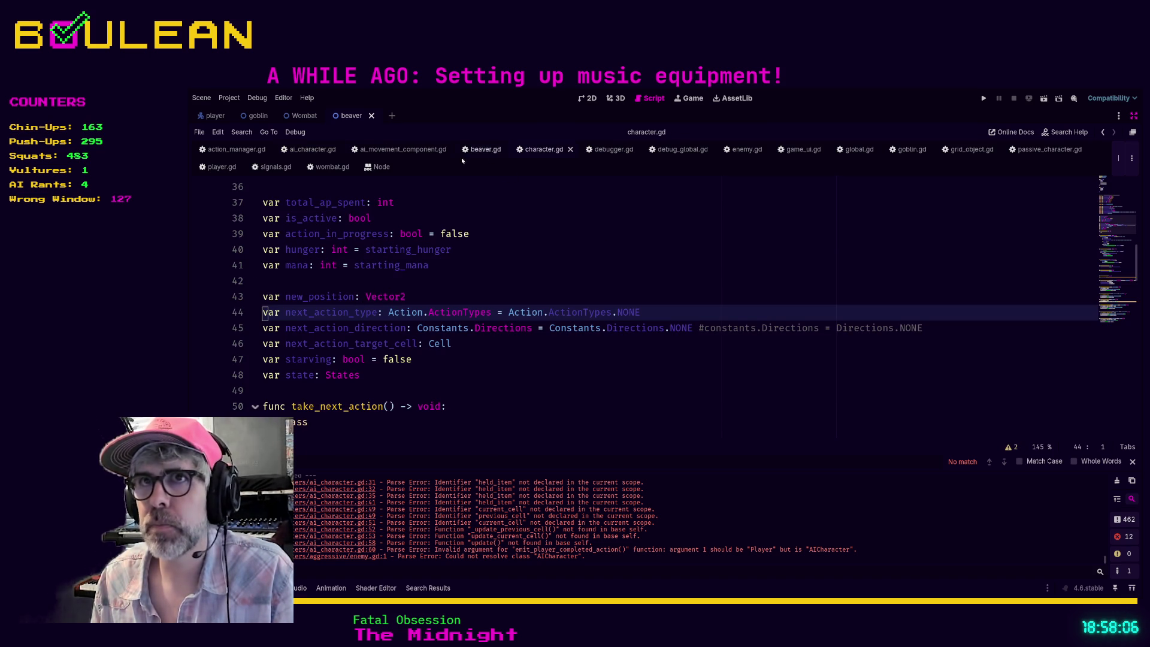
pyautogui.click(400, 149)
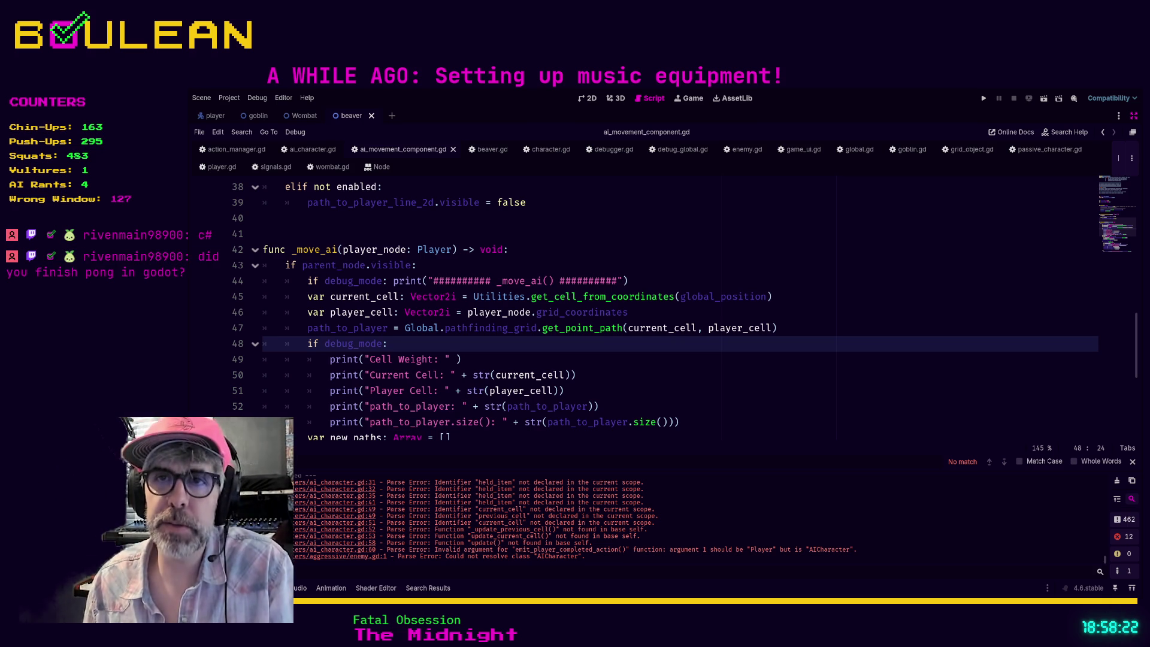
pyautogui.scroll(-2, 562, 395)
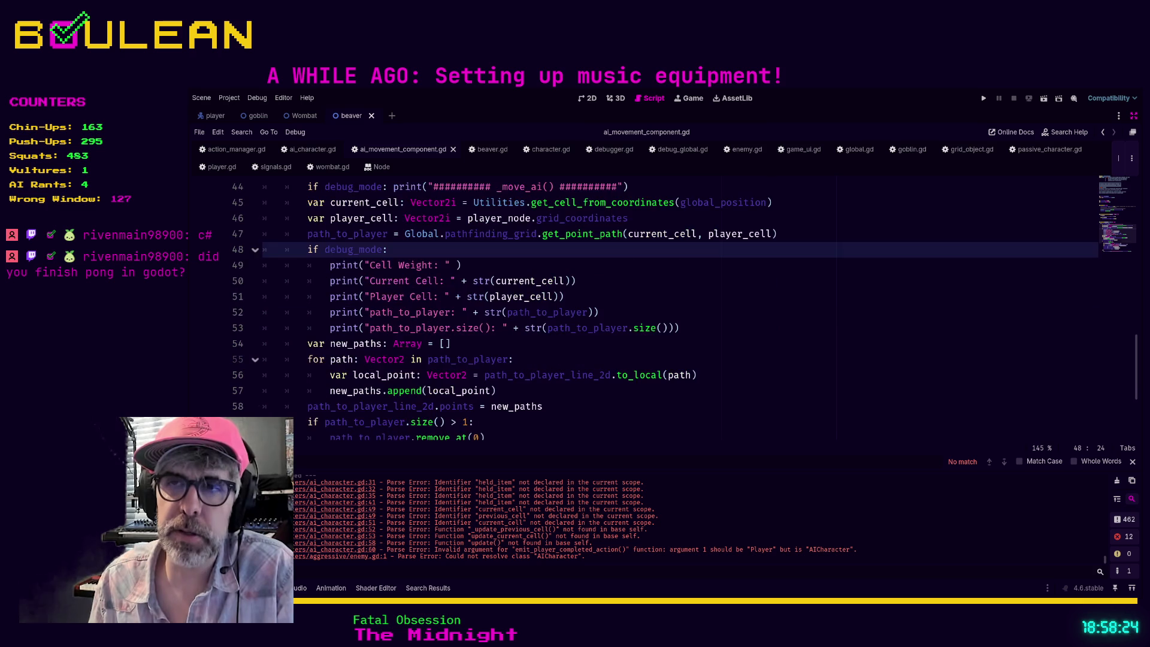
pyautogui.click(561, 395)
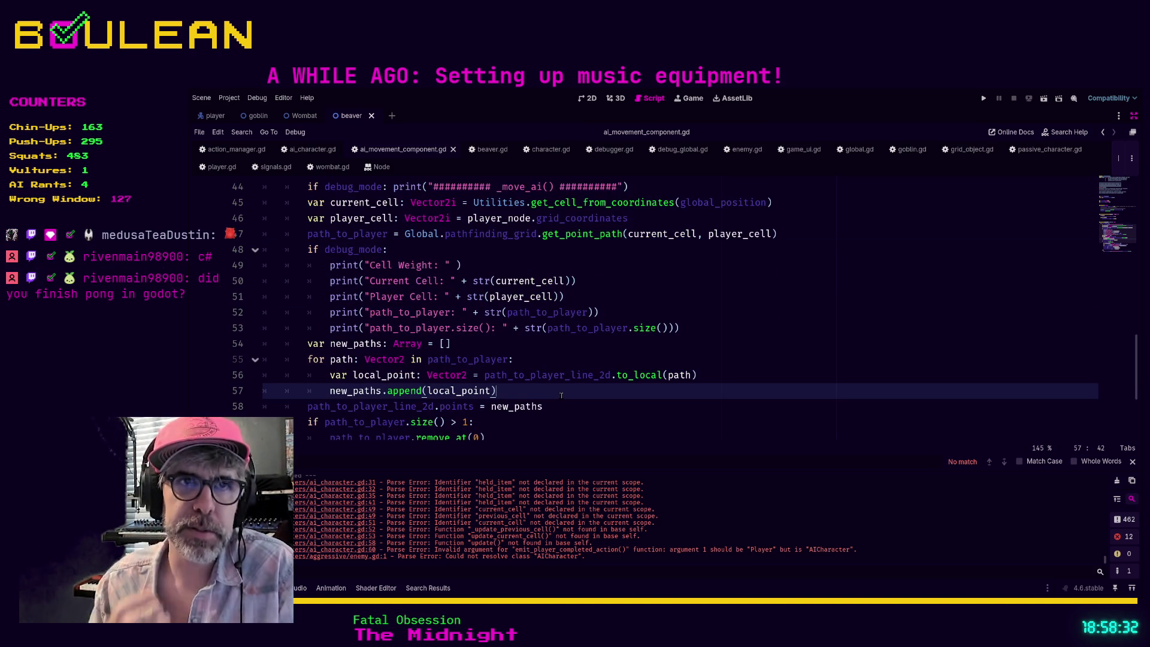
pyautogui.scroll(-1, 557, 393)
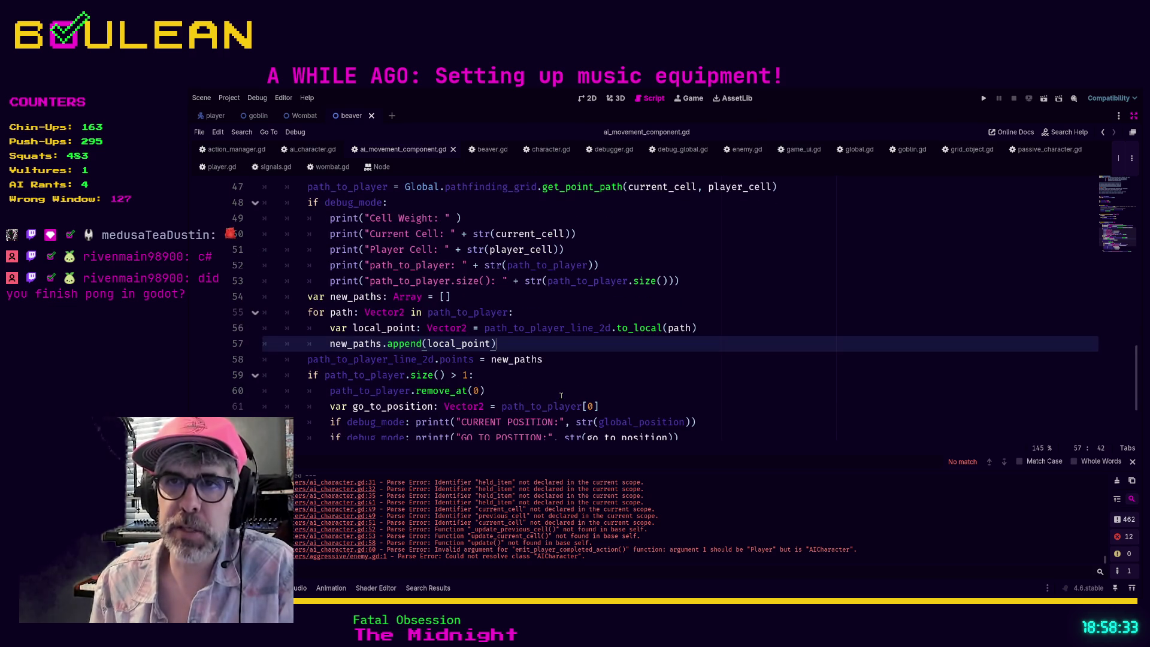
pyautogui.click(523, 389)
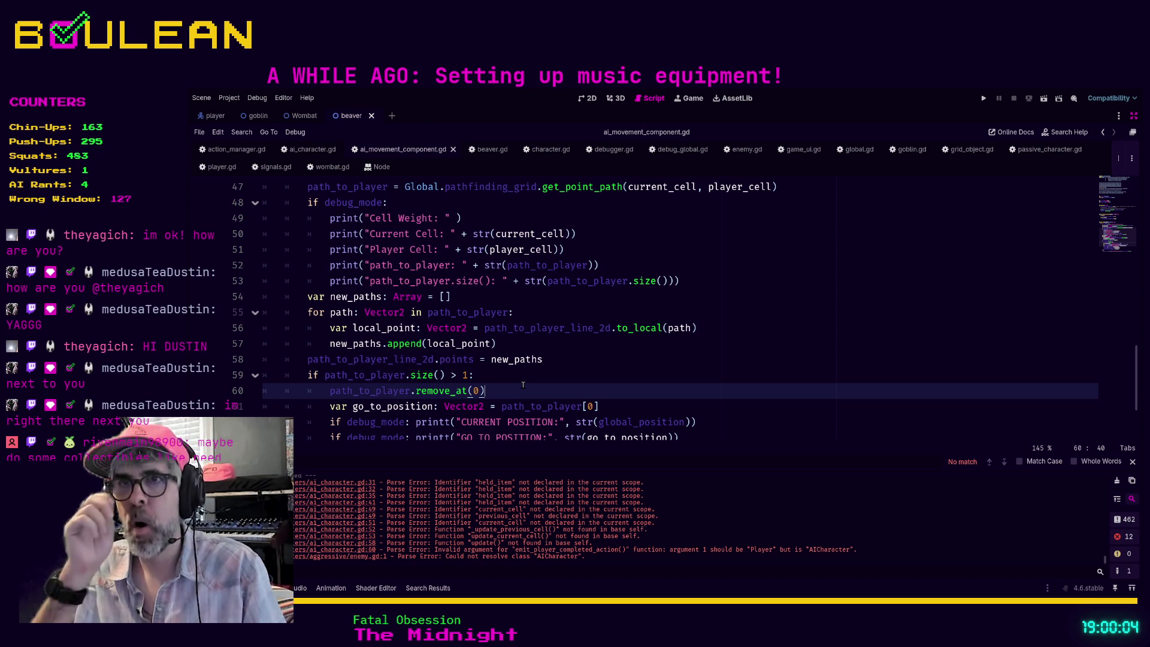
pyautogui.scroll(-1, 557, 390)
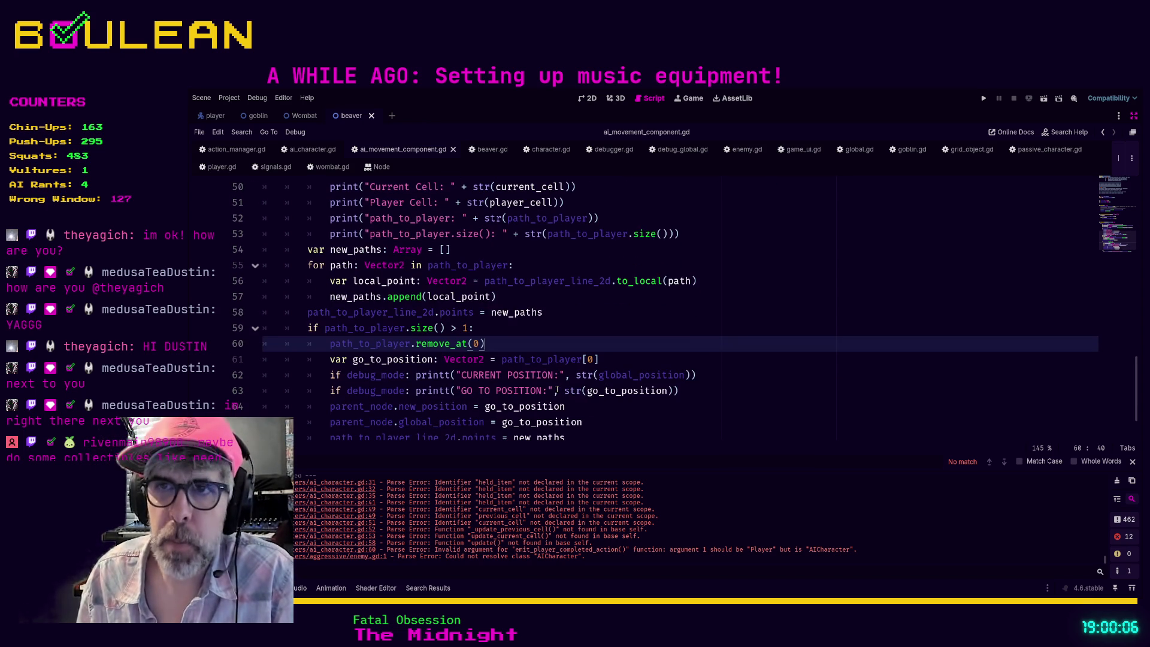
pyautogui.click(680, 391)
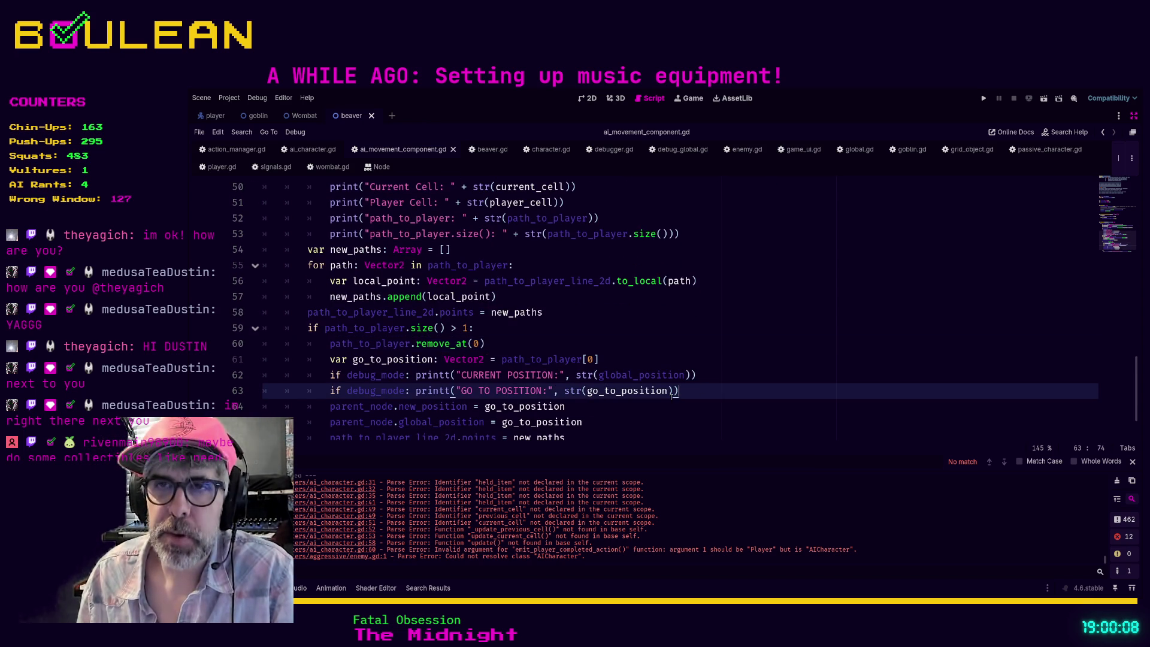
pyautogui.scroll(-1, 664, 398)
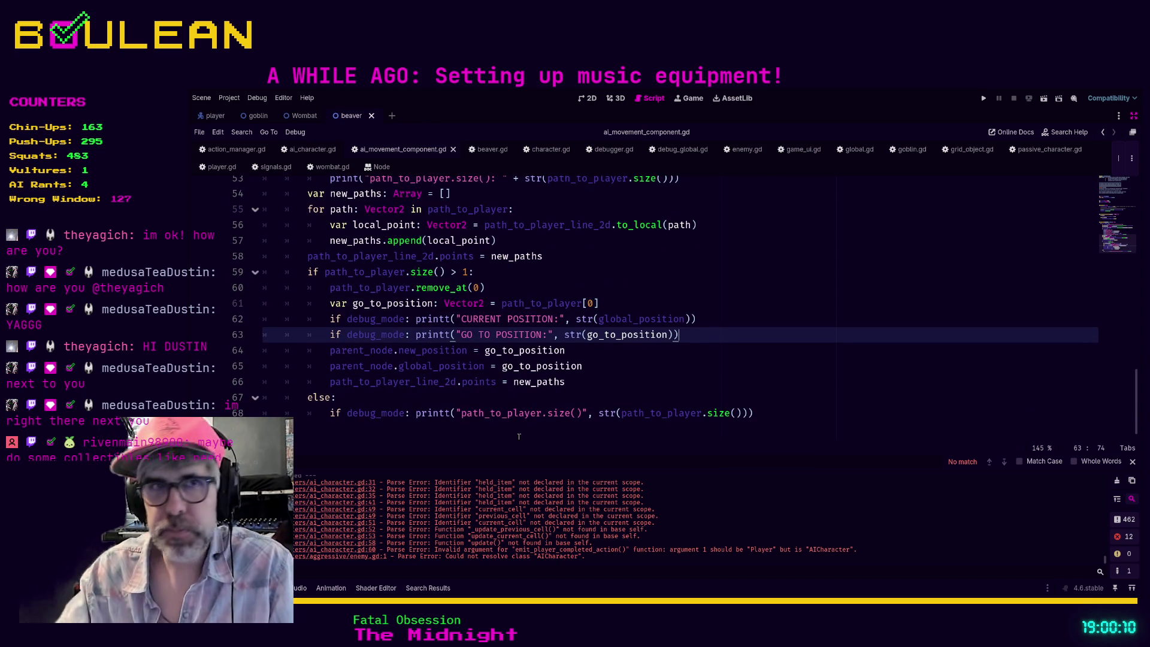